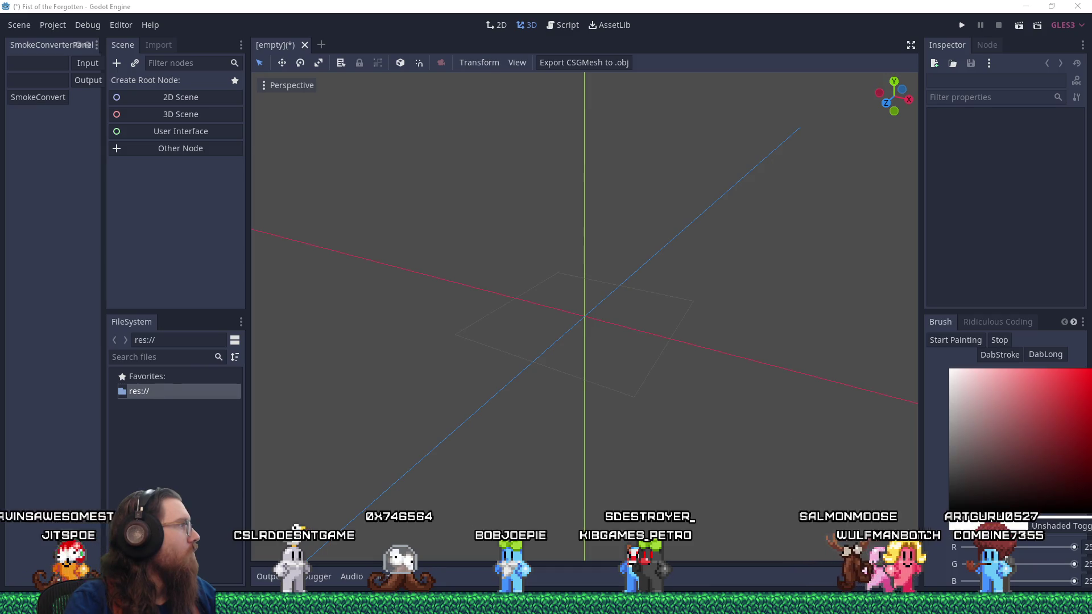
Return focus to the Godot editor showing the StartLevel_TrackSwitch scene in 3D.
key("alt+Tab")
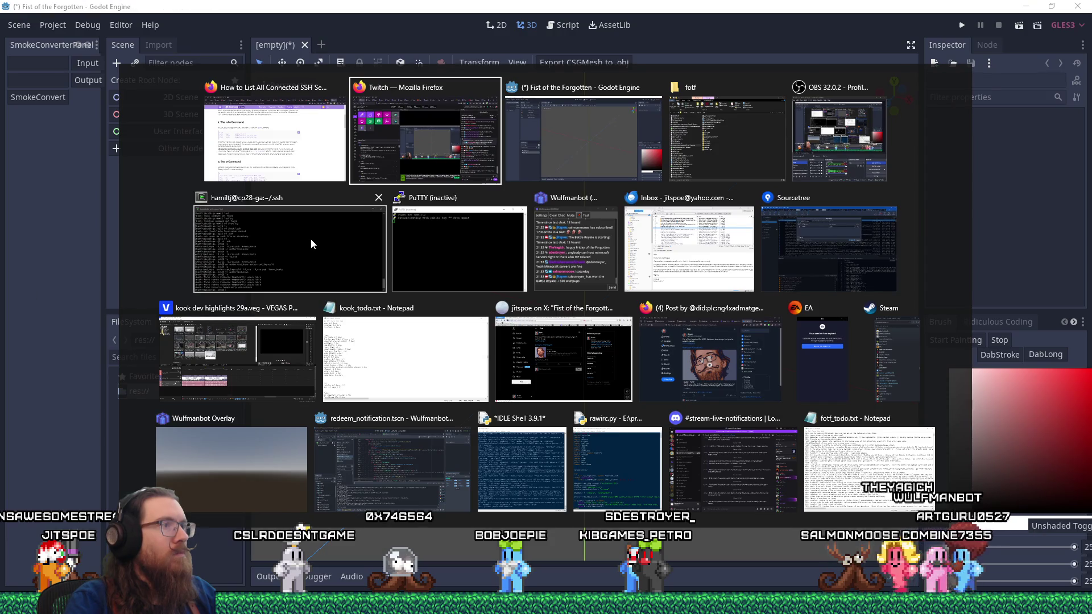
key("Escape")
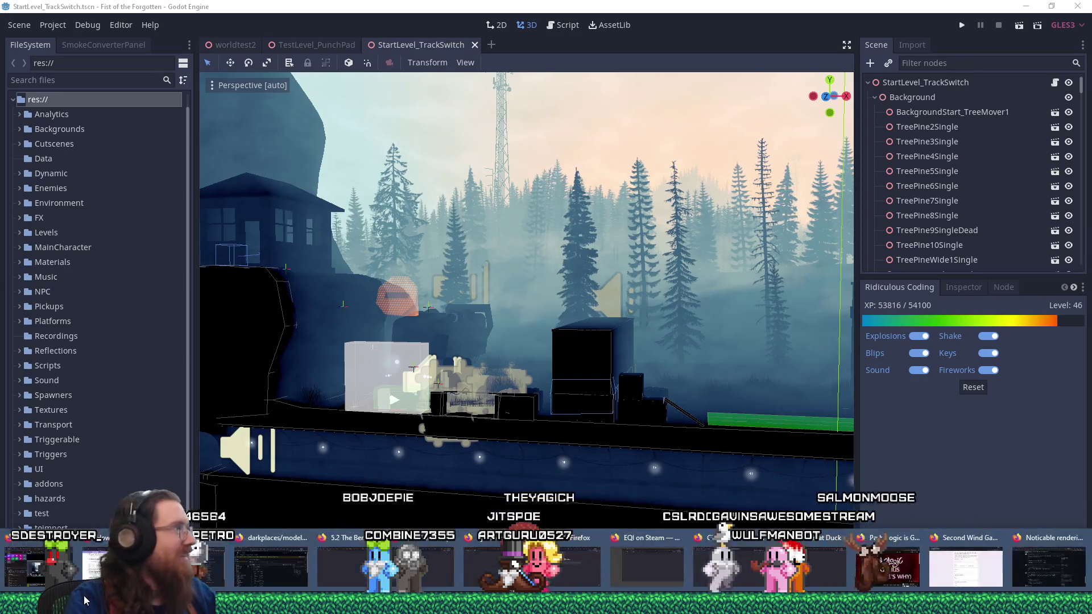
left_click(377, 89)
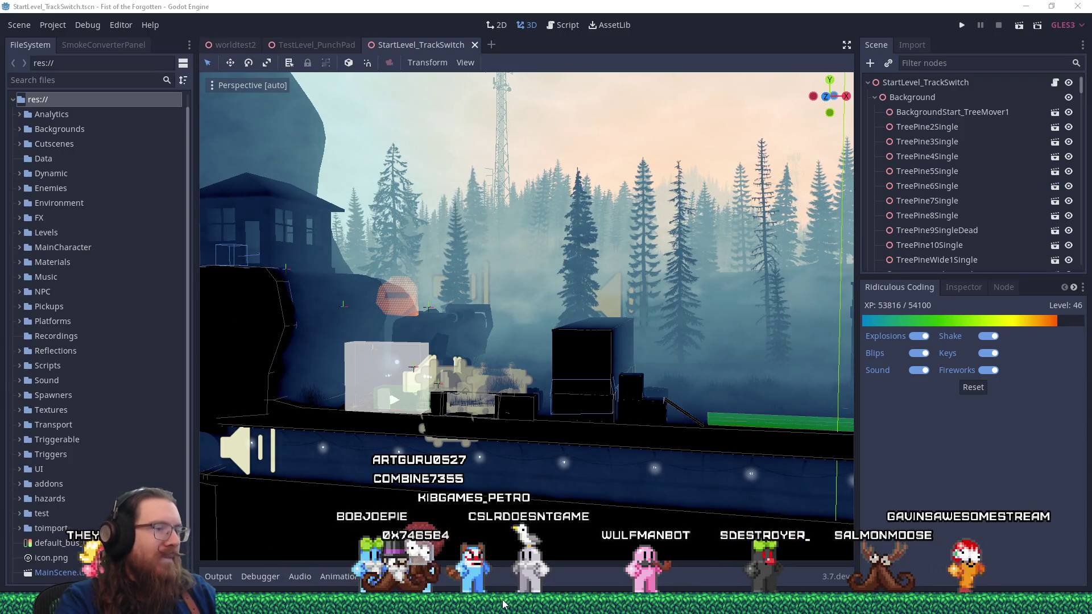
mouse_move(503, 605)
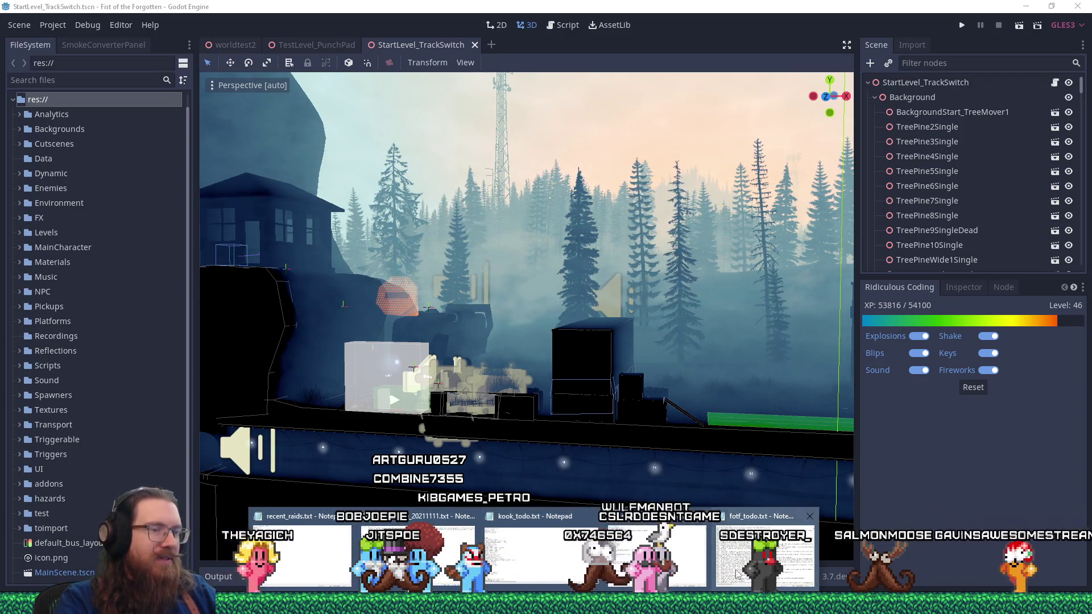
left_click(729, 576)
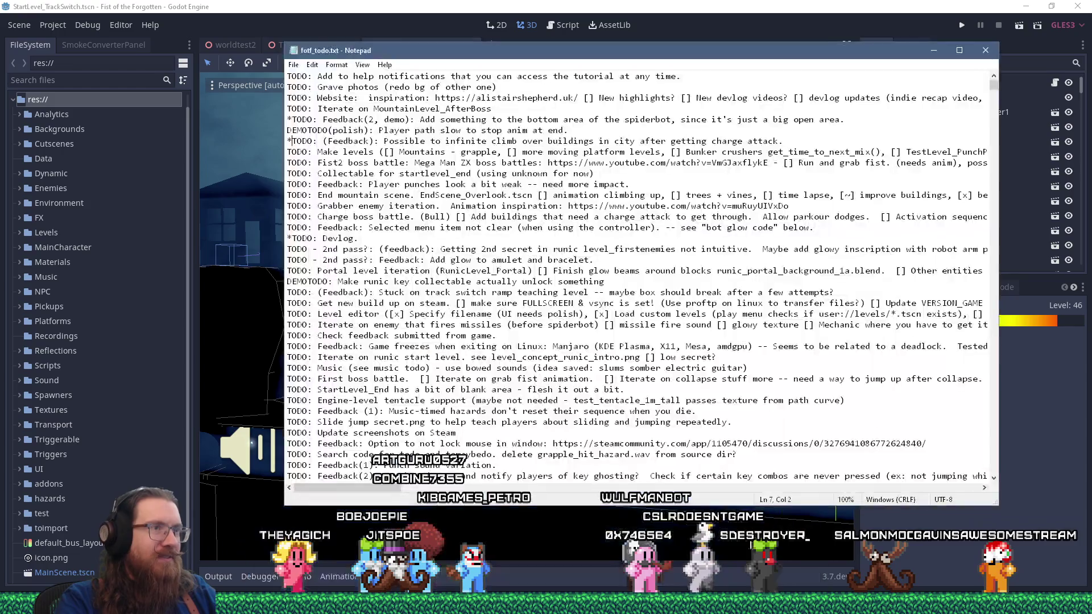
left_click(420, 120)
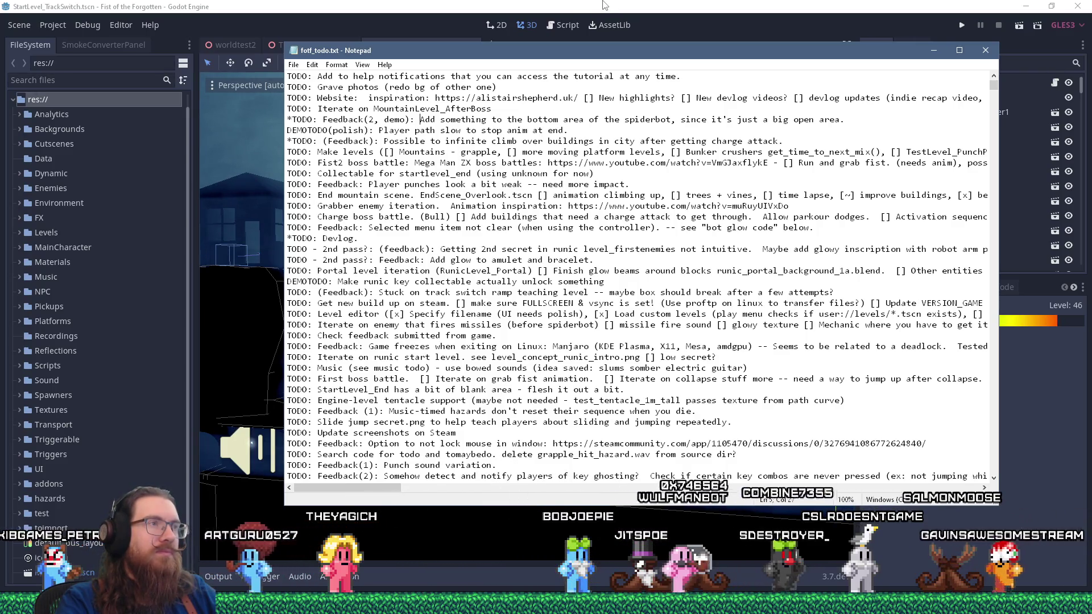
left_click(605, 5)
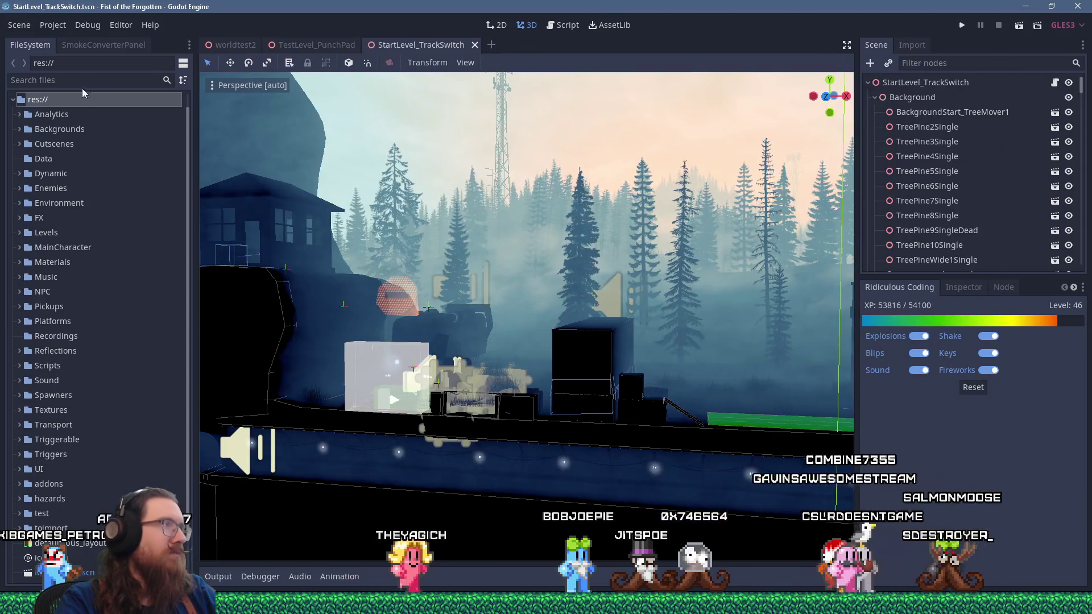
Search FileSystem for 'citylevel_boss', open CityLevel_Boss.tscn, then close it again.
type("citylevel_boss")
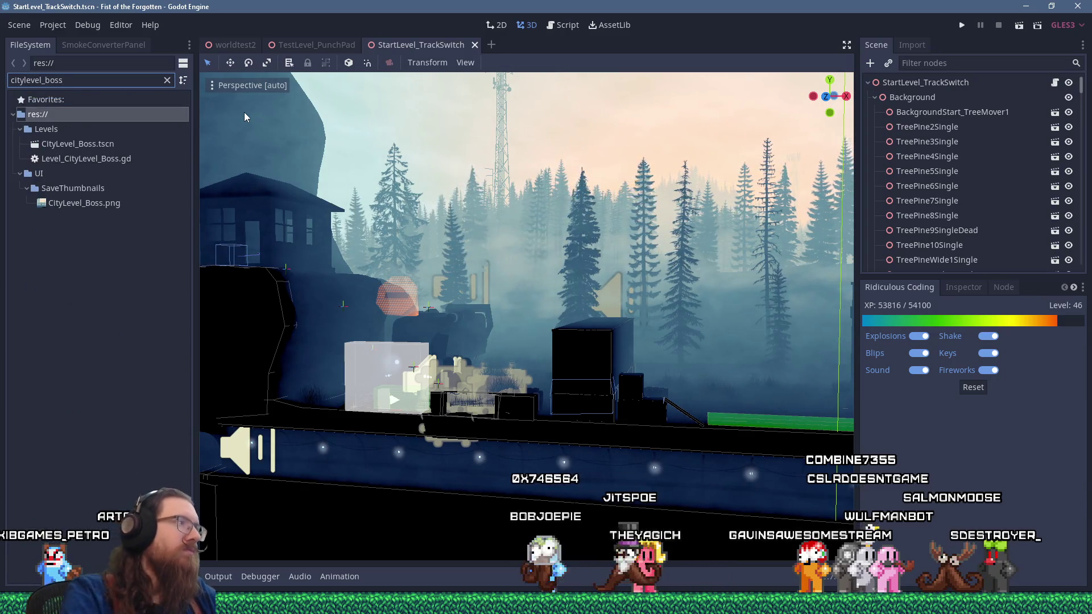
left_click(101, 144)
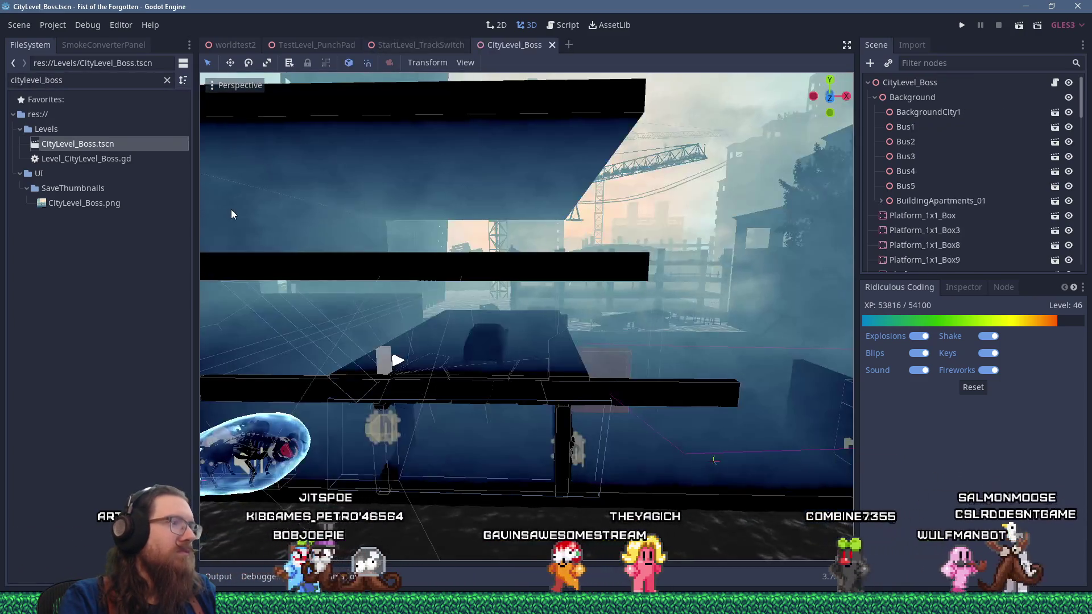
left_click(551, 45)
Search FileSystem for 'slumsle' and open SlumsLevel_Boss.tscn.
left_click(57, 80)
type("slumsle")
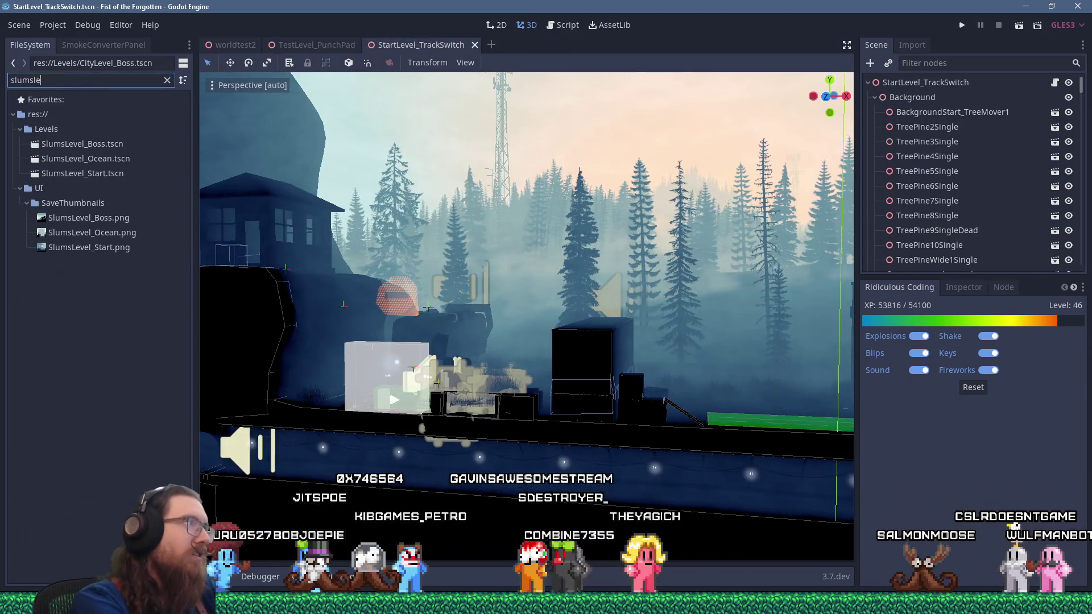
double_click(99, 144)
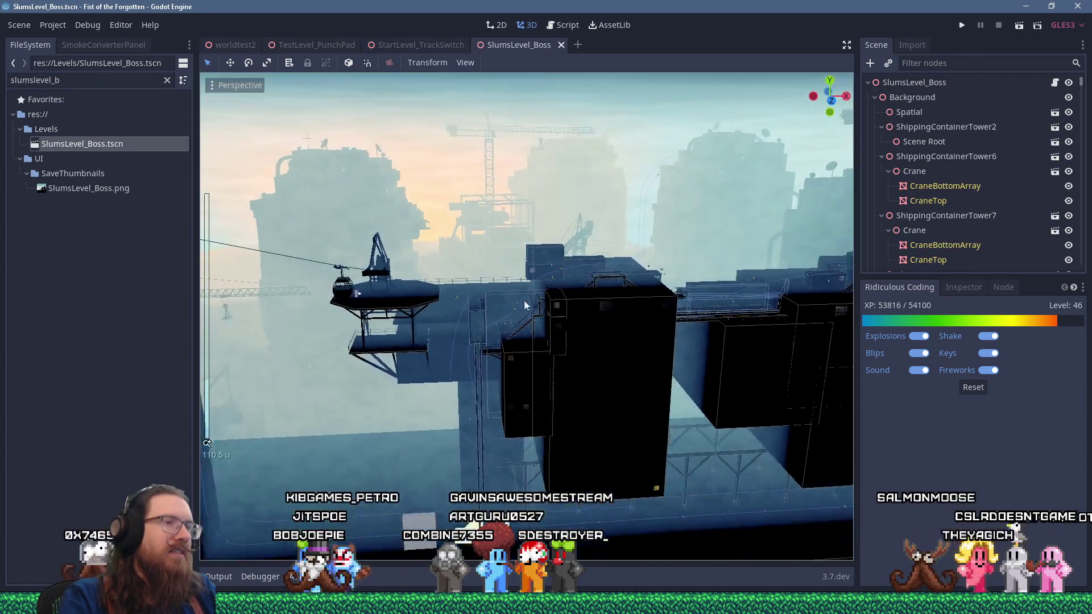
Fly the 3D camera toward the level and orbit onto the shipping containers.
scroll(569, 313, "down", 4)
mouse_move(589, 318)
left_mouse_down()
mouse_move(506, 241)
mouse_move(460, 272)
mouse_move(424, 277)
mouse_move(438, 305)
mouse_move(632, 287)
mouse_move(664, 235)
mouse_move(622, 298)
left_mouse_up()
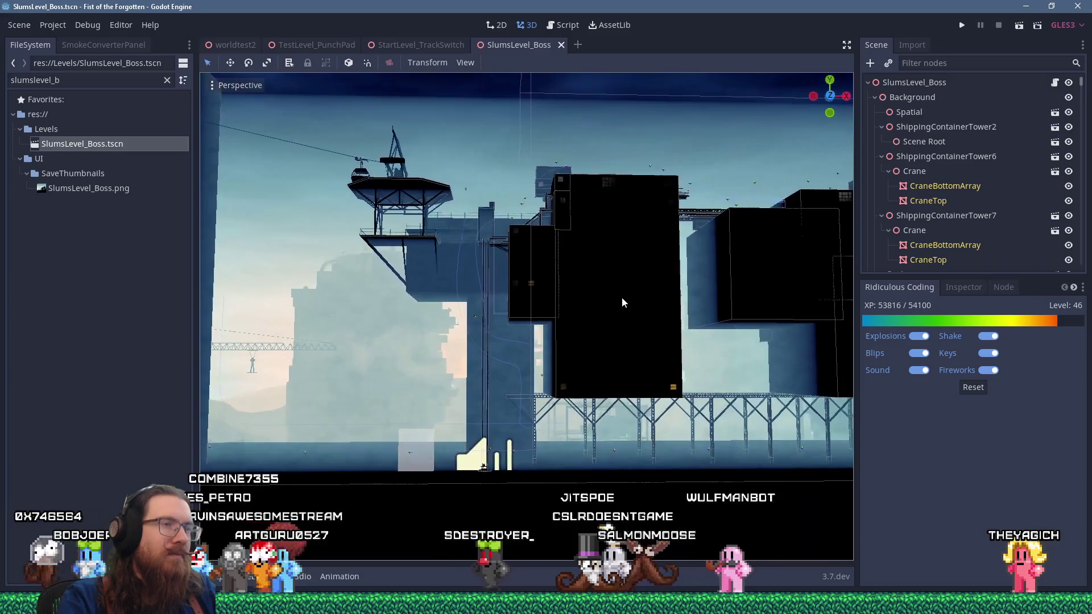
mouse_move(549, 204)
left_mouse_down()
mouse_move(550, 282)
mouse_move(690, 250)
mouse_move(529, 259)
mouse_move(547, 236)
left_mouse_up()
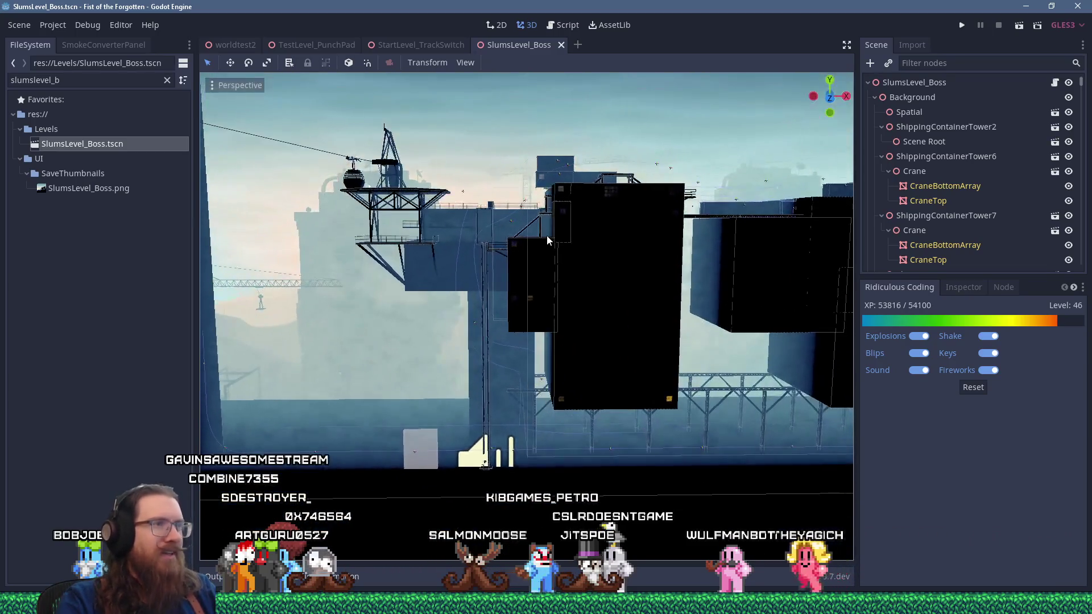
scroll(548, 236, "up", 5)
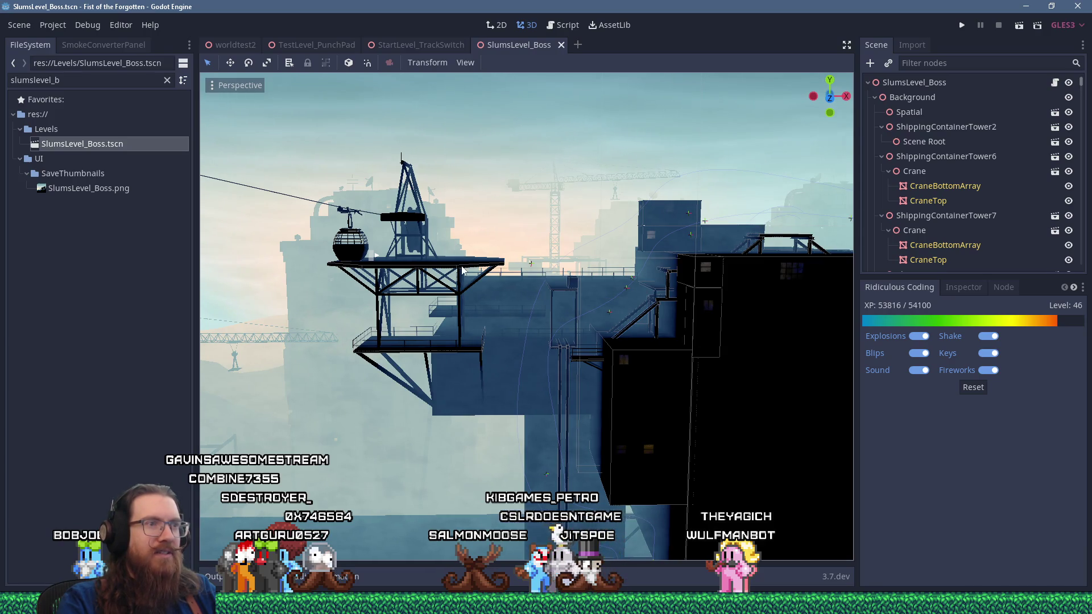
scroll(462, 271, "up", 6)
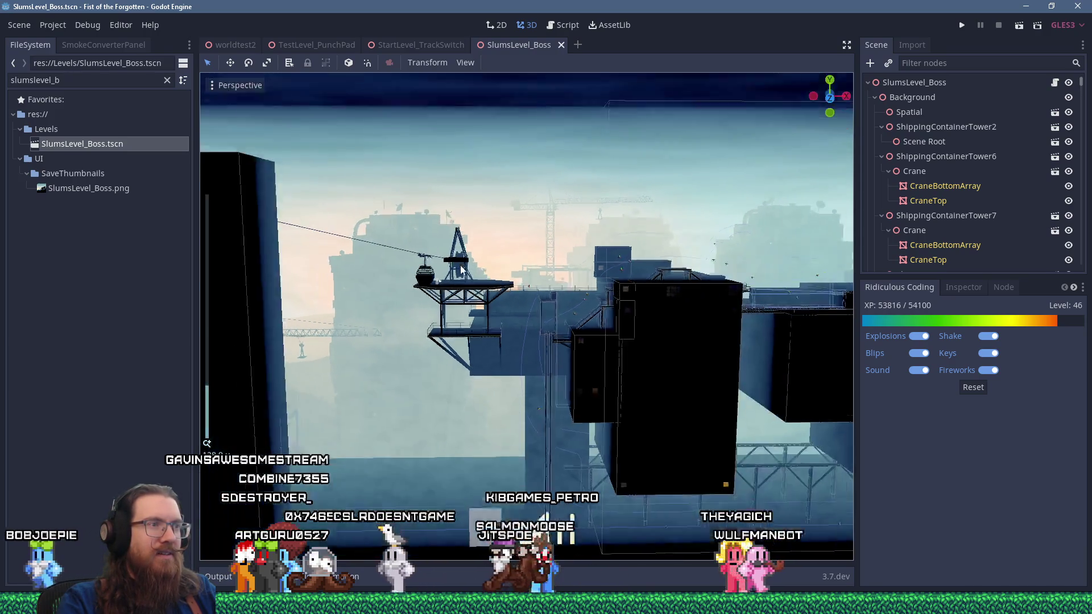
scroll(501, 260, "up", 6)
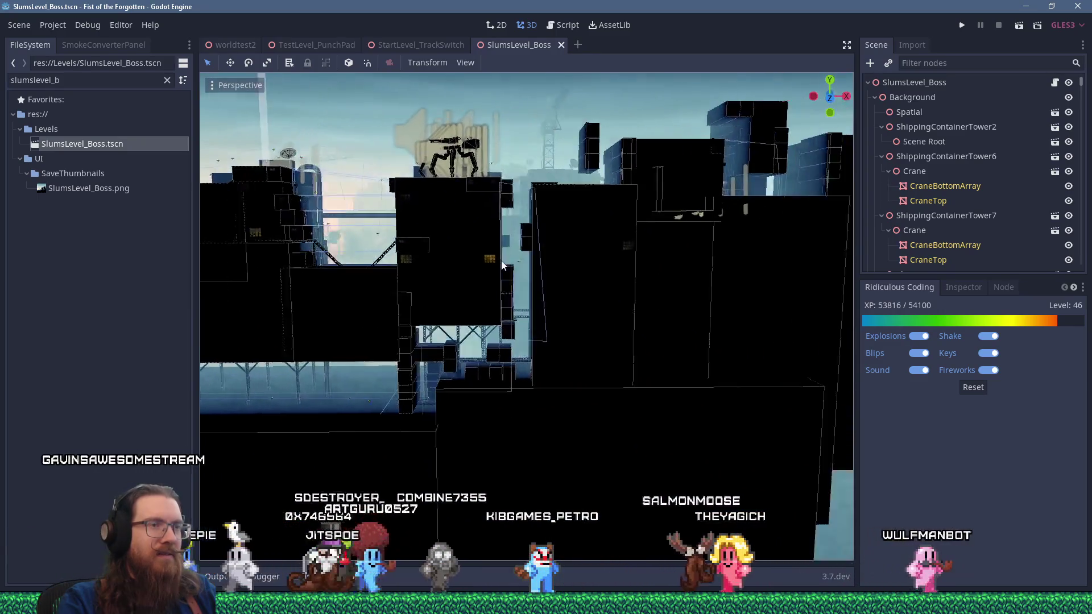
Pan and orbit around the containers, tilting up to the sky and back to the scenery.
left_click_drag(668, 216, 689, 242)
mouse_move(506, 289)
left_mouse_down()
mouse_move(521, 263)
mouse_move(488, 272)
left_mouse_up()
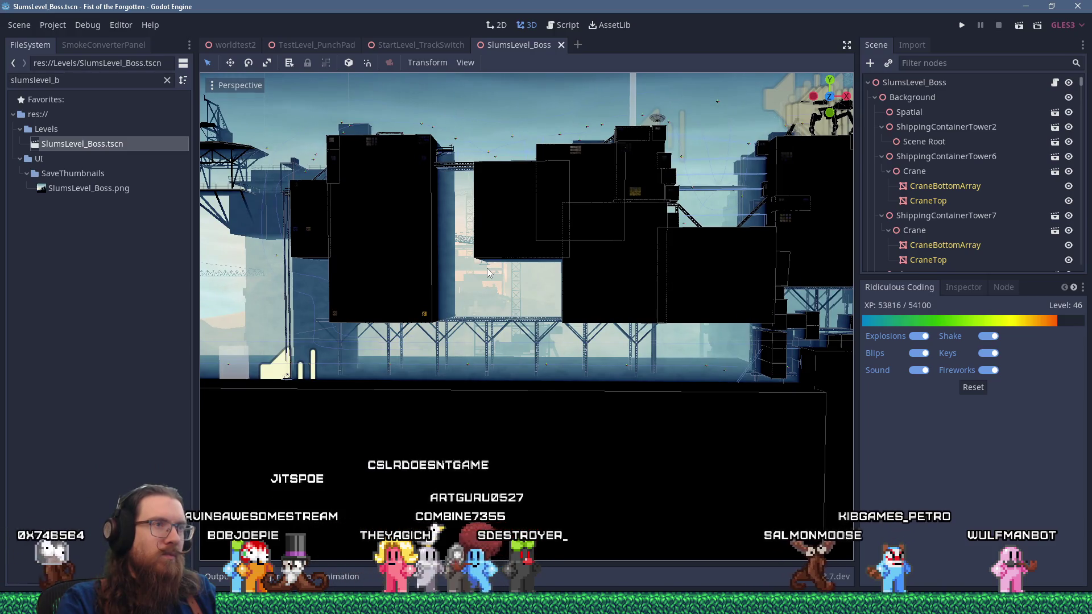
scroll(487, 268, "down", 3)
mouse_move(487, 269)
left_mouse_down()
mouse_move(452, 267)
mouse_move(541, 272)
mouse_move(548, 299)
left_mouse_up()
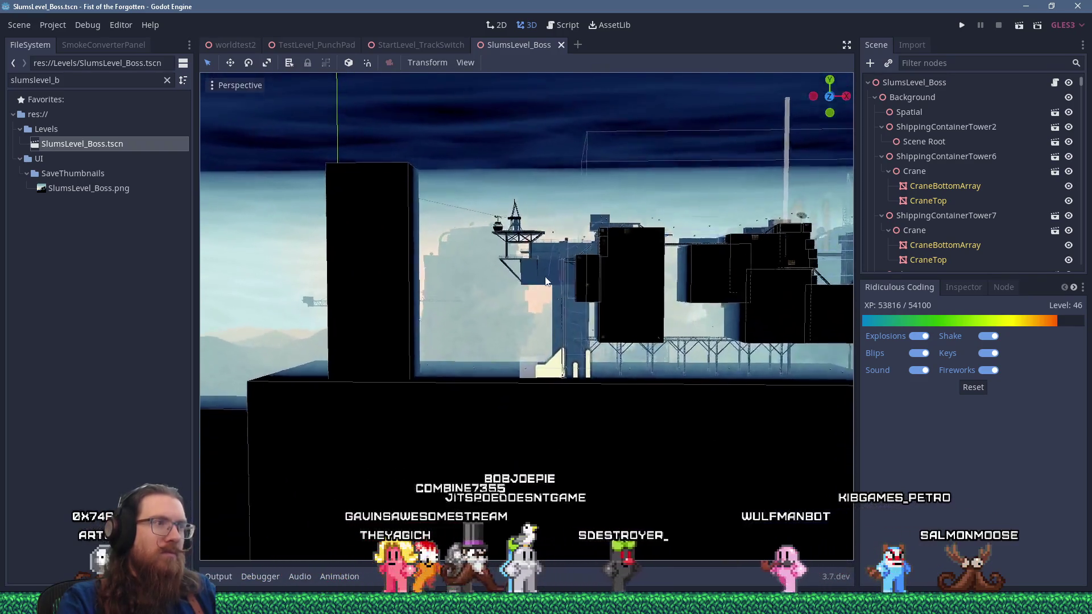
scroll(457, 238, "up", 3)
mouse_move(457, 238)
left_mouse_down()
mouse_move(453, 221)
mouse_move(529, 349)
mouse_move(511, 334)
left_mouse_up()
mouse_move(518, 359)
left_mouse_down()
mouse_move(511, 422)
mouse_move(497, 272)
mouse_move(718, 182)
mouse_move(821, 190)
mouse_move(329, 262)
mouse_move(781, 236)
mouse_move(799, 253)
mouse_move(221, 268)
mouse_move(214, 286)
mouse_move(457, 247)
mouse_move(484, 272)
mouse_move(529, 279)
mouse_move(533, 262)
mouse_move(467, 237)
mouse_move(440, 266)
mouse_move(396, 269)
mouse_move(432, 277)
left_mouse_up()
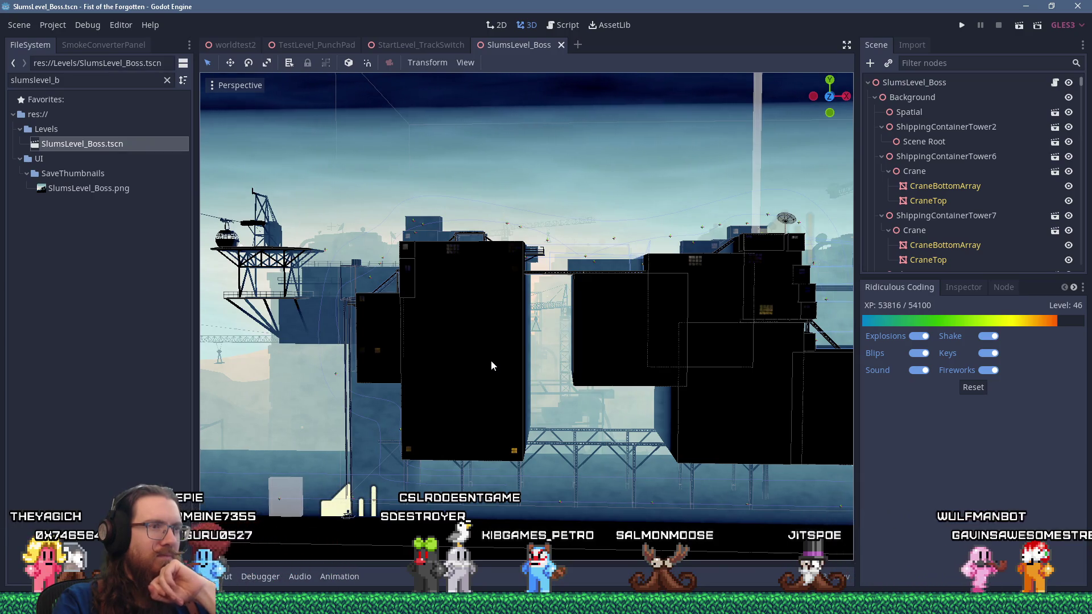
Orbit and zoom around the SlumsLevel_Boss containers until the crane tower is in view.
left_click_drag(491, 359, 507, 343)
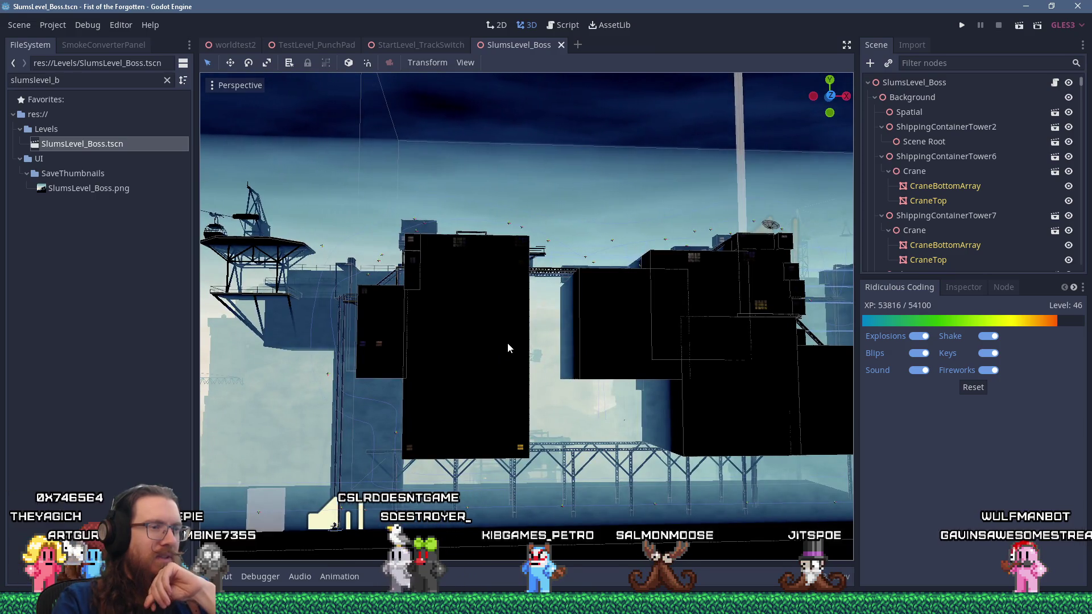
scroll(508, 342, "down", 3)
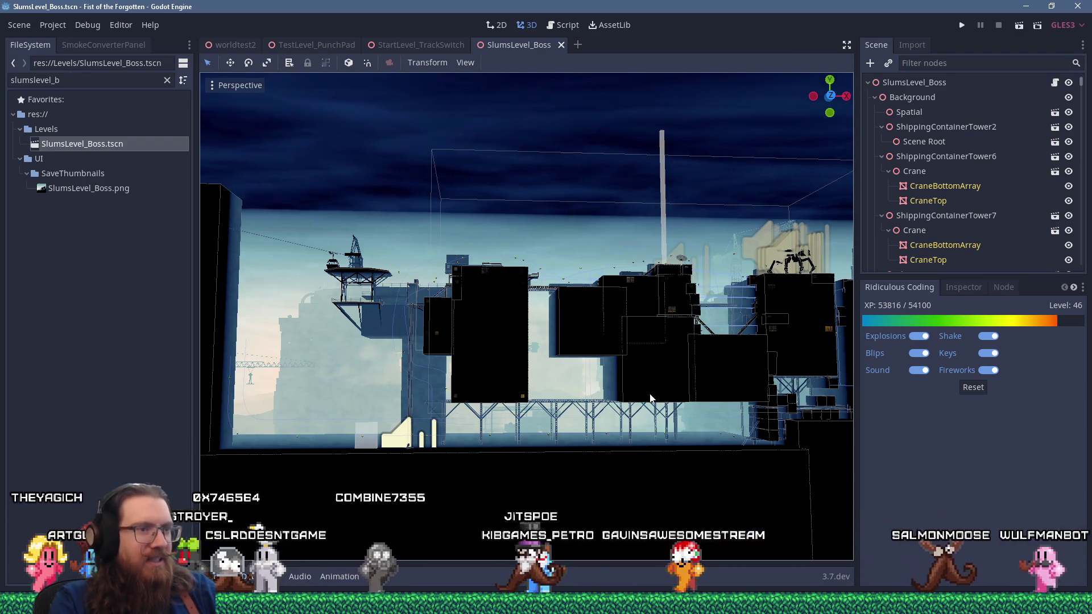
scroll(586, 330, "up", 5)
scroll(544, 370, "down", 5)
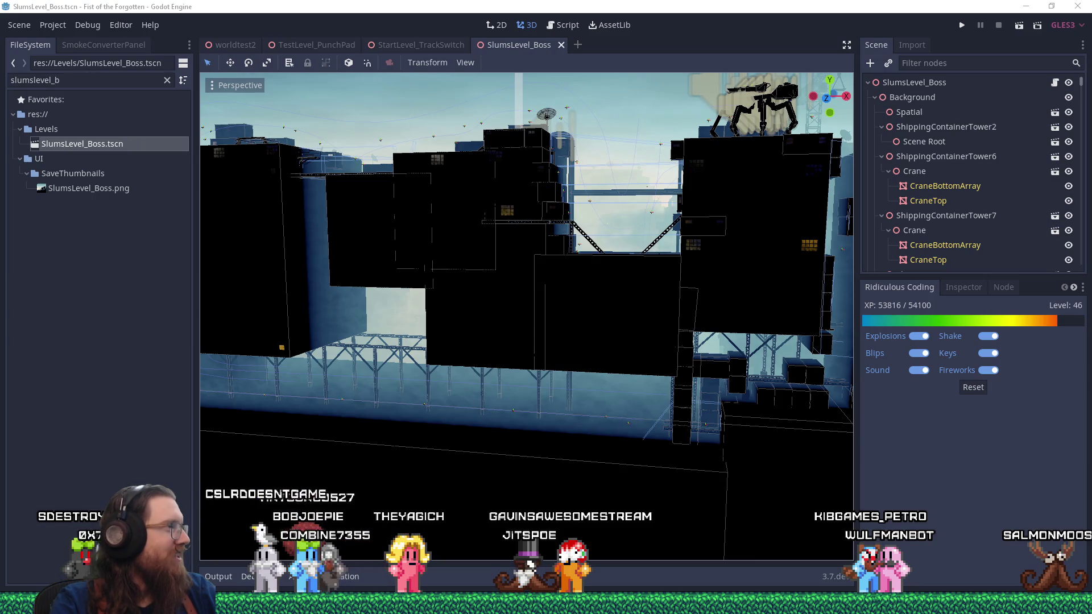
scroll(505, 324, "down", 5)
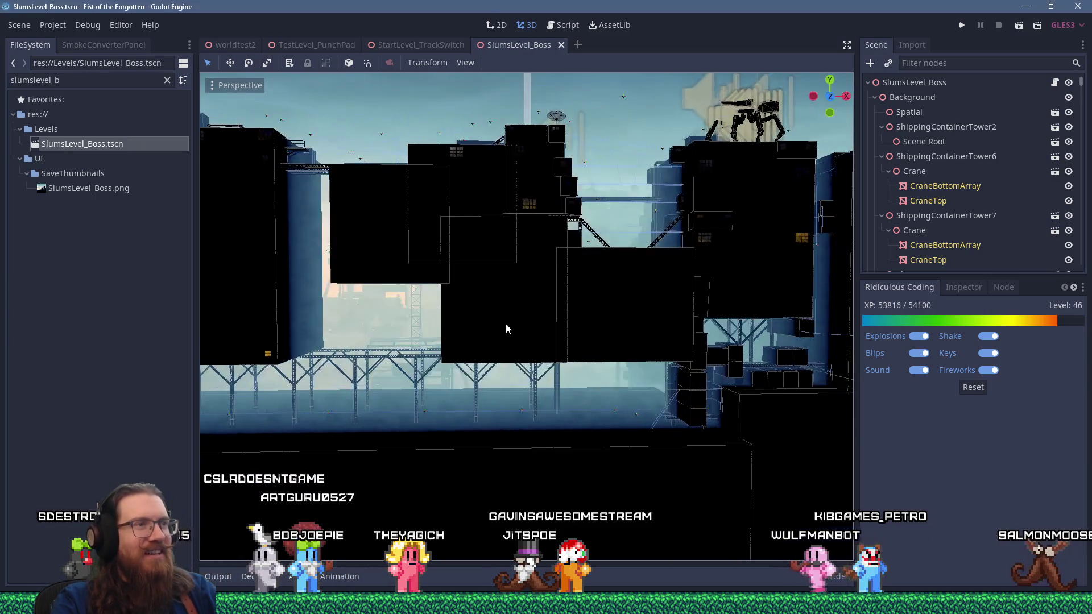
scroll(606, 369, "up", 5)
mouse_move(579, 371)
left_mouse_down()
mouse_move(711, 336)
mouse_move(667, 274)
mouse_move(602, 370)
mouse_move(599, 363)
mouse_move(630, 428)
mouse_move(700, 421)
mouse_move(698, 377)
mouse_move(737, 350)
mouse_move(595, 419)
mouse_move(588, 448)
mouse_move(594, 356)
mouse_move(600, 343)
mouse_move(623, 351)
mouse_move(489, 317)
mouse_move(585, 345)
mouse_move(570, 356)
left_mouse_up()
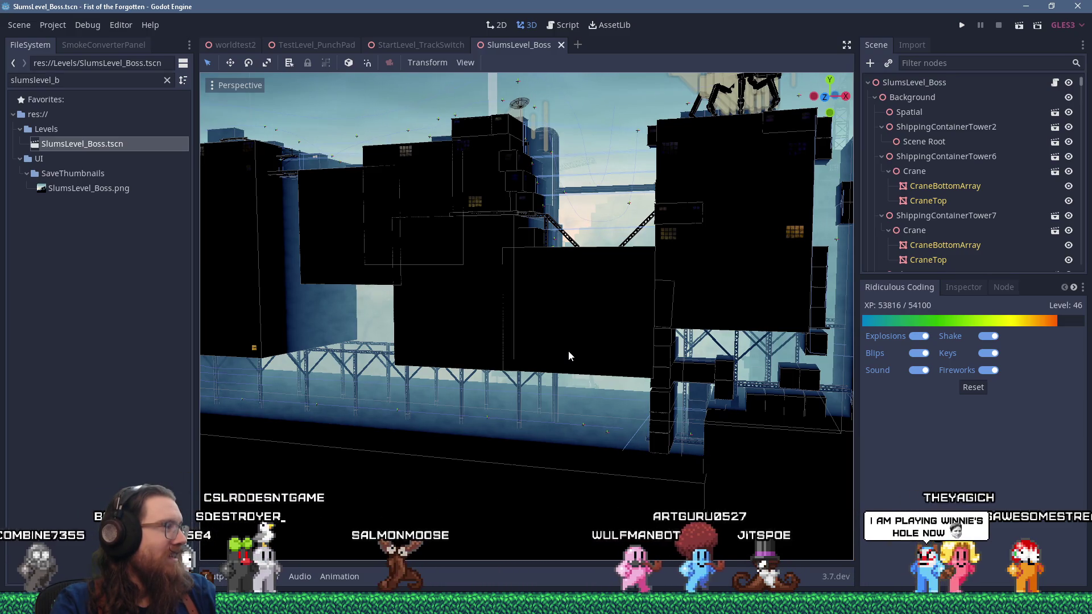
mouse_move(531, 341)
left_mouse_down()
mouse_move(575, 345)
mouse_move(613, 413)
mouse_move(586, 340)
mouse_move(509, 333)
mouse_move(541, 343)
left_mouse_up()
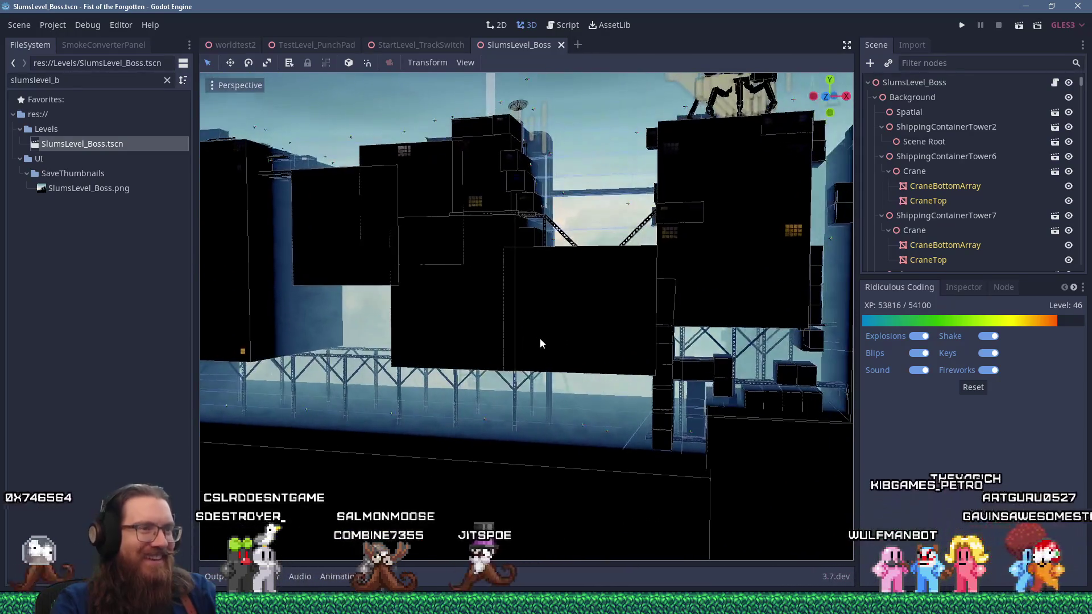
left_click_drag(470, 334, 617, 341)
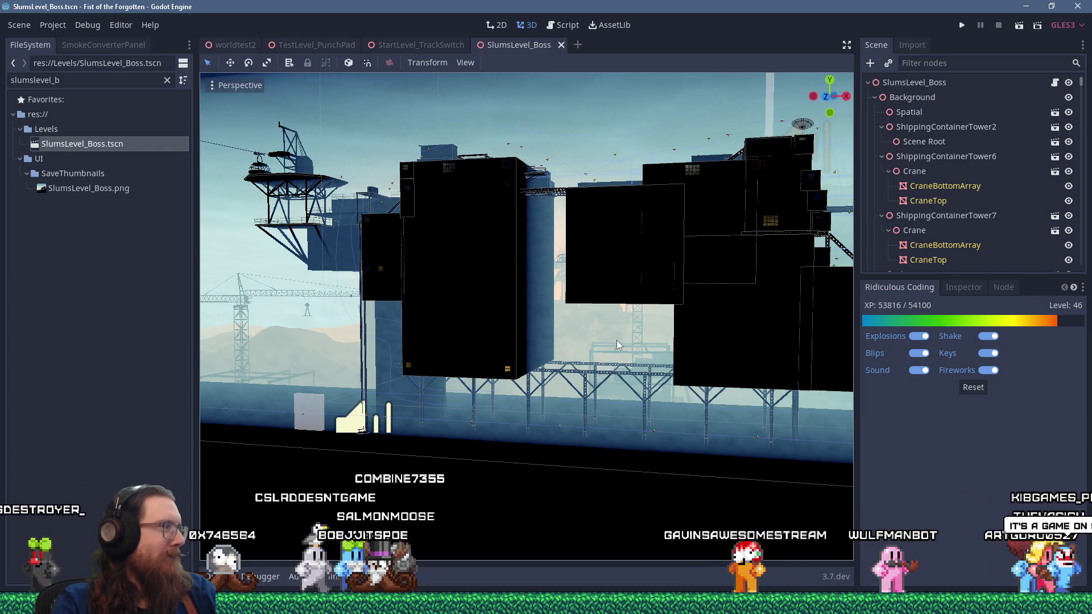
scroll(617, 340, "down", 3)
mouse_move(505, 342)
left_mouse_down()
mouse_move(412, 336)
mouse_move(473, 317)
mouse_move(559, 318)
mouse_move(500, 334)
mouse_move(458, 308)
mouse_move(489, 315)
left_mouse_up()
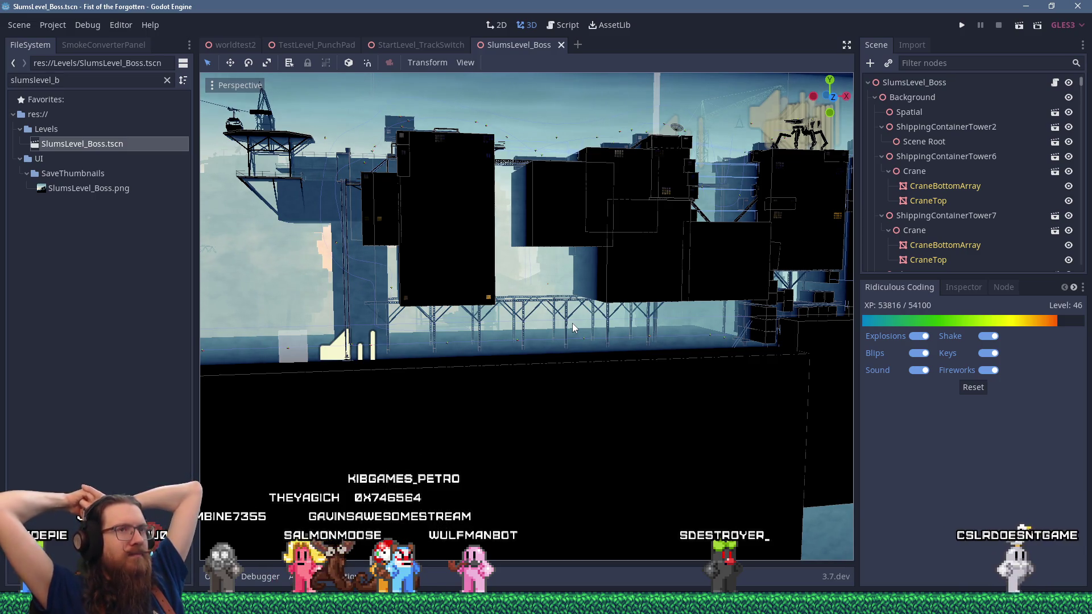
Filter the project files for 'global' and open Global.gd in the script editor.
left_click(566, 26)
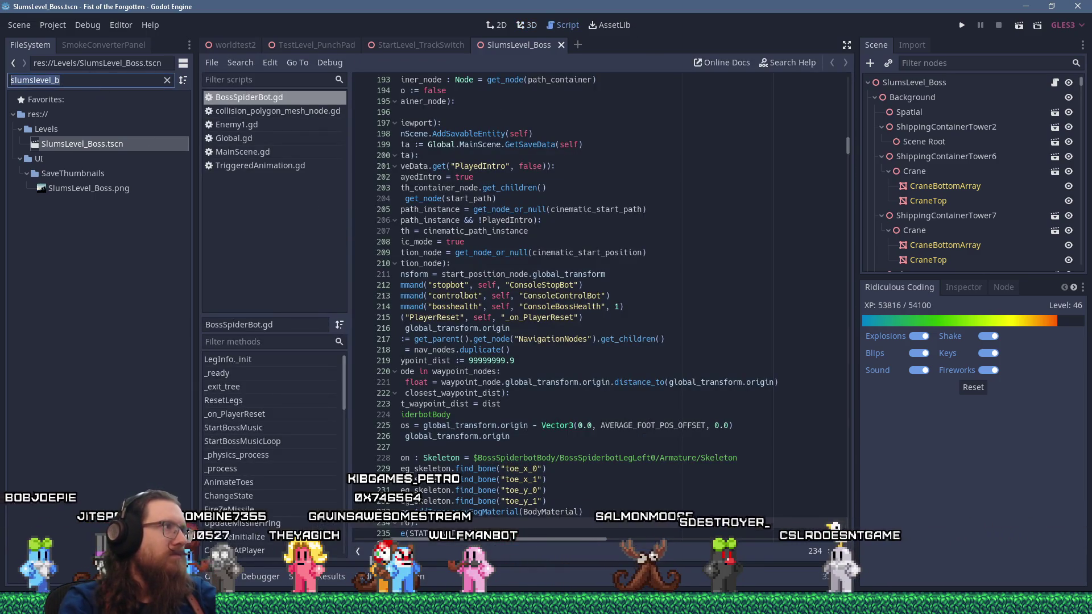
type("global")
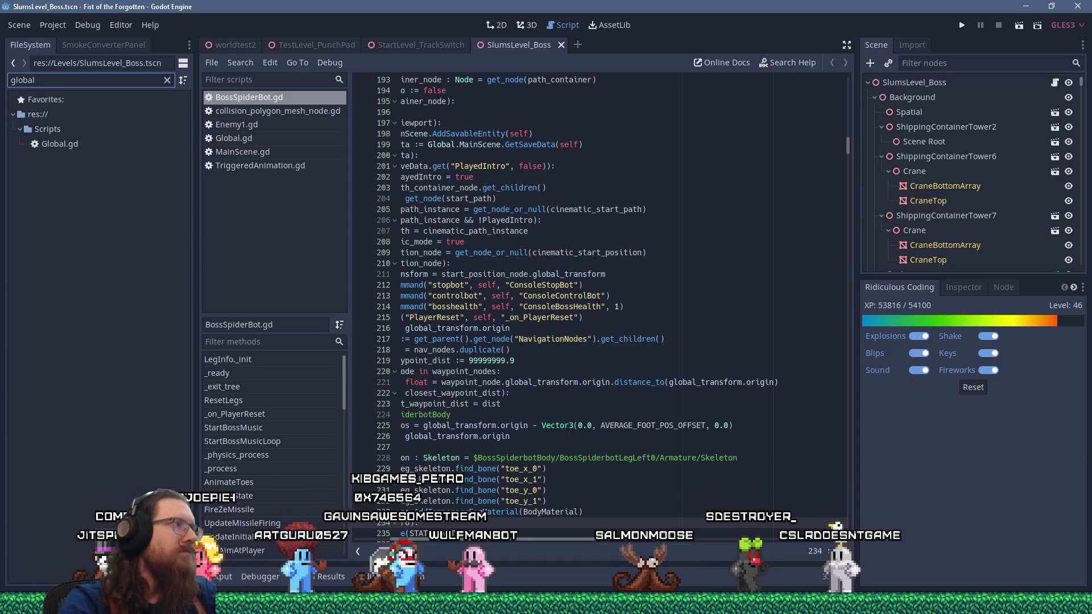
double_click(79, 145)
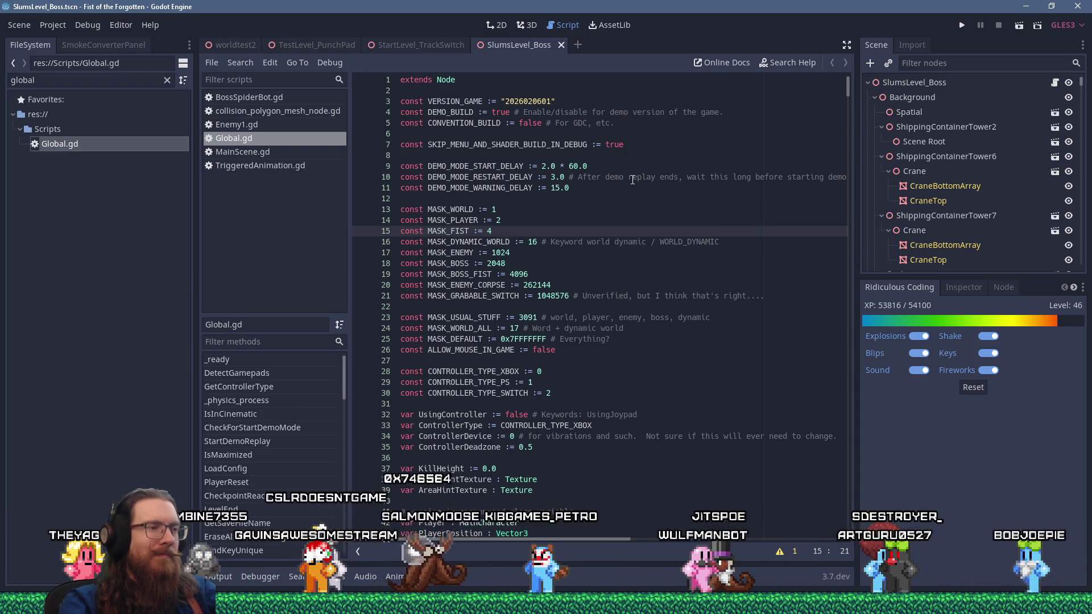
Change DEMO_BUILD from true to false on line 4 and run the game.
double_click(502, 112)
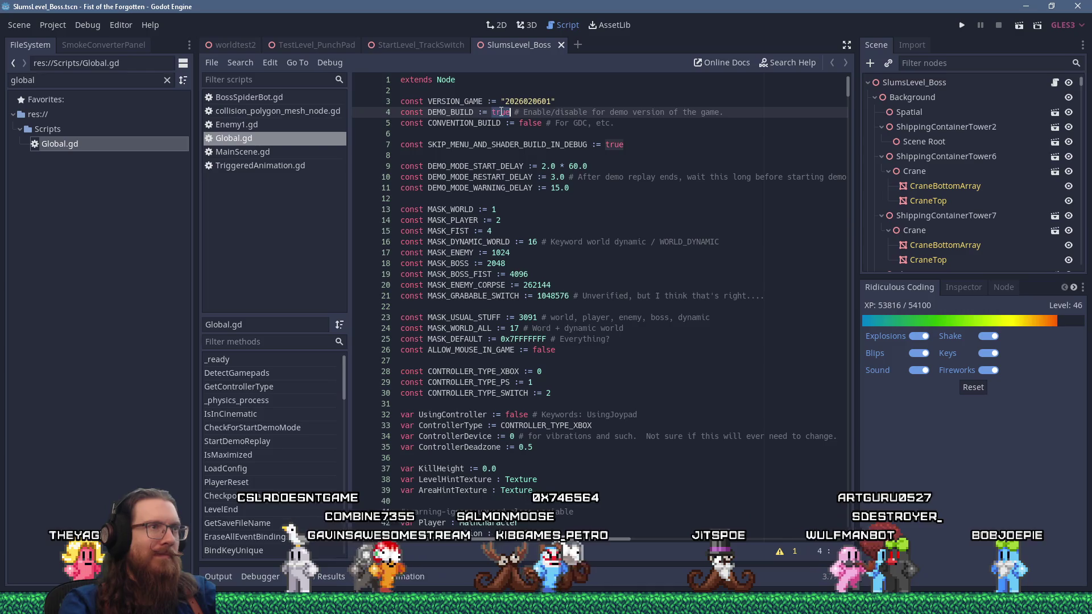
type("false")
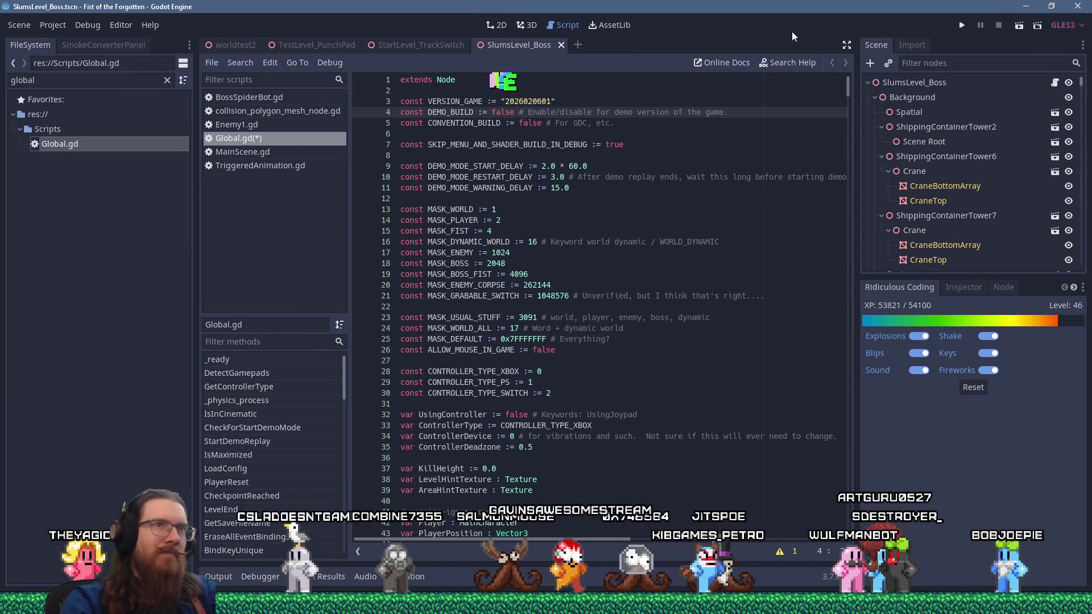
left_click(962, 29)
type("map SlumsLevel_Boss")
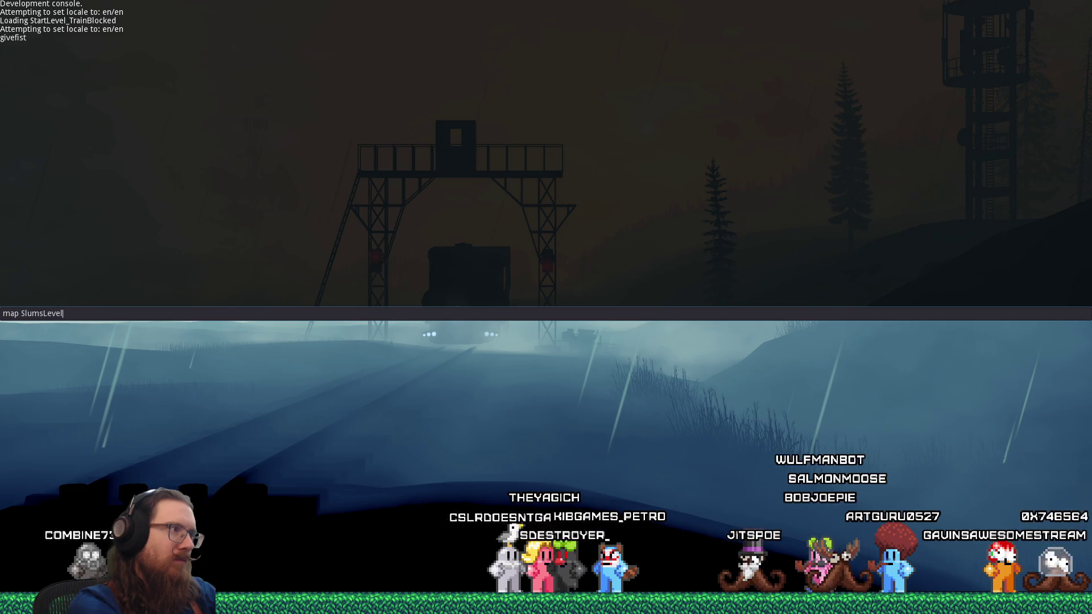
Load the SlumsLevel_Boss map from the console and run the fighter right onto the rooftops.
key("Return")
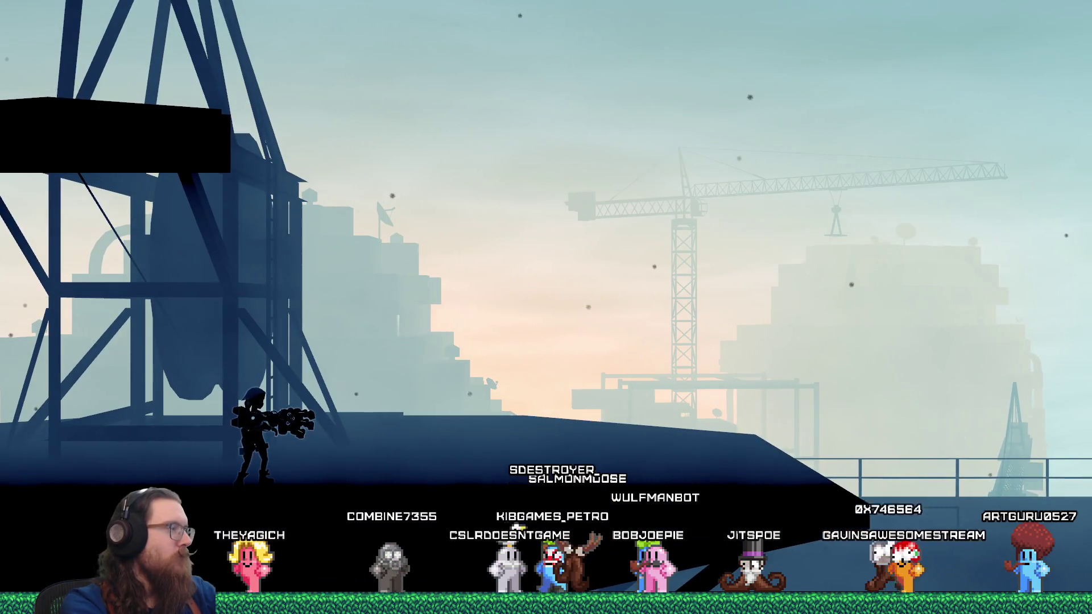
key("d")
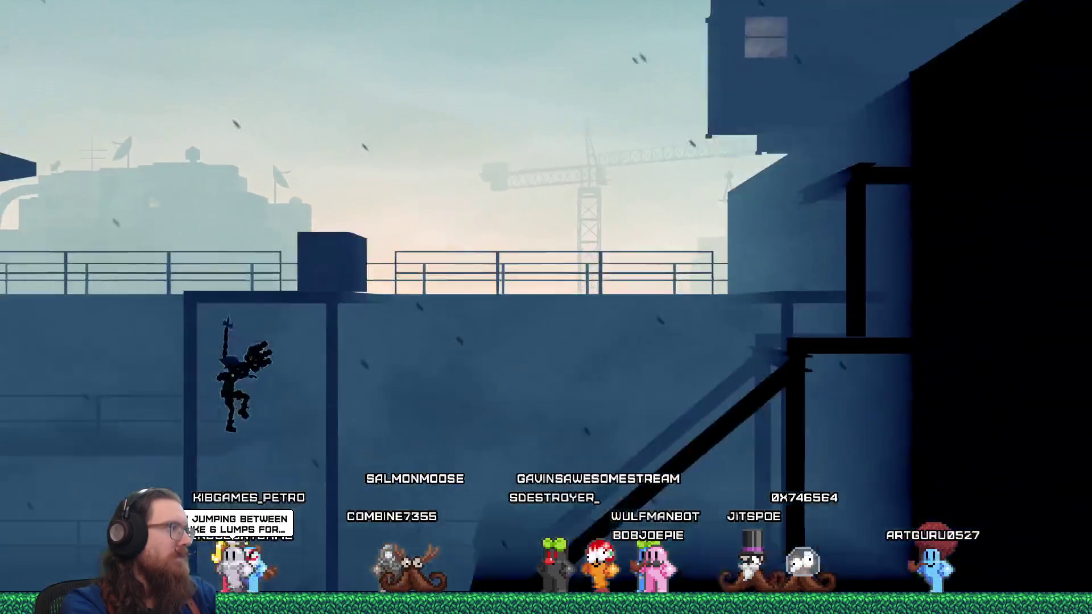
key("Right")
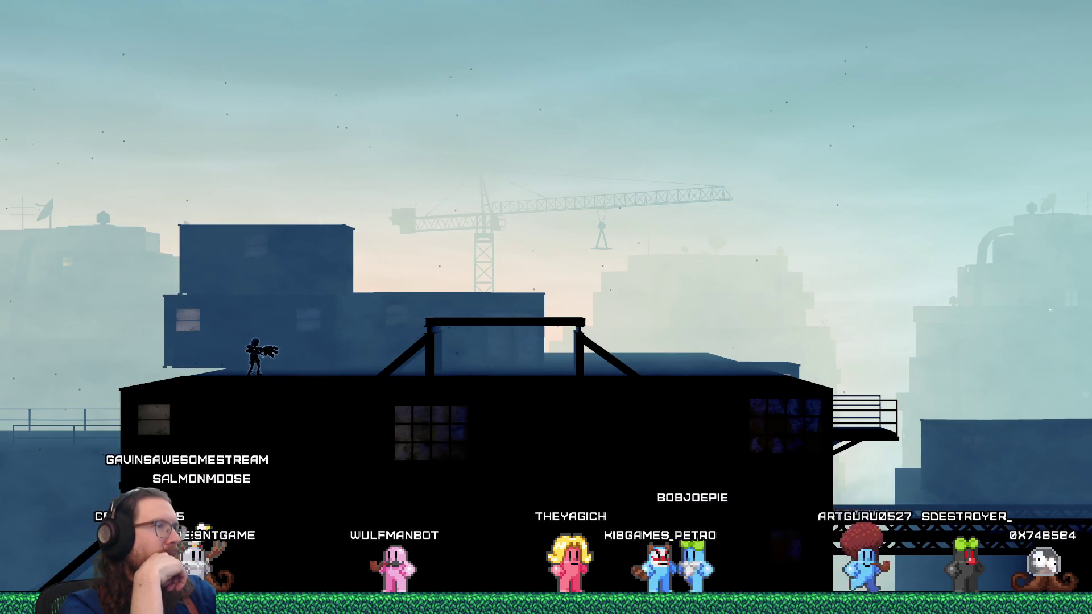
key("Right")
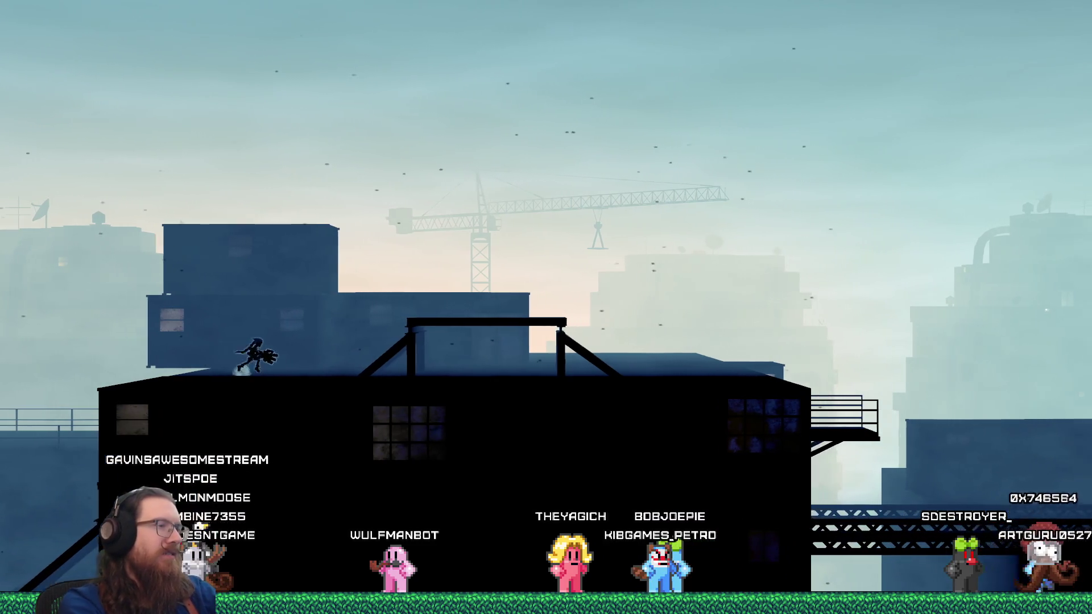
key("space")
key("Right")
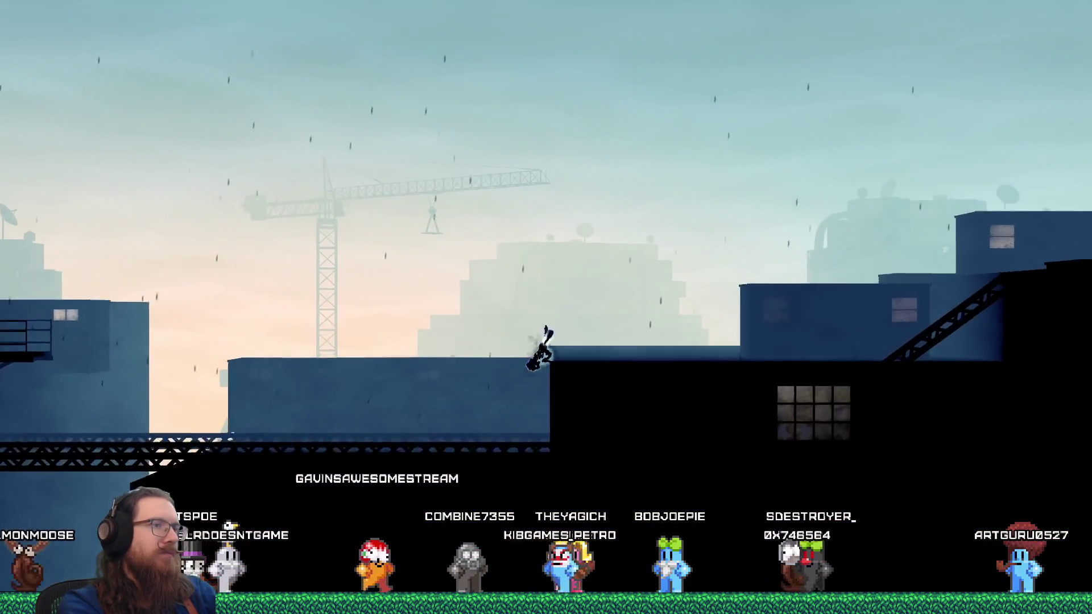
Jump across rooftops and ledges past the cable-car platform, diving down from the tower.
key("space")
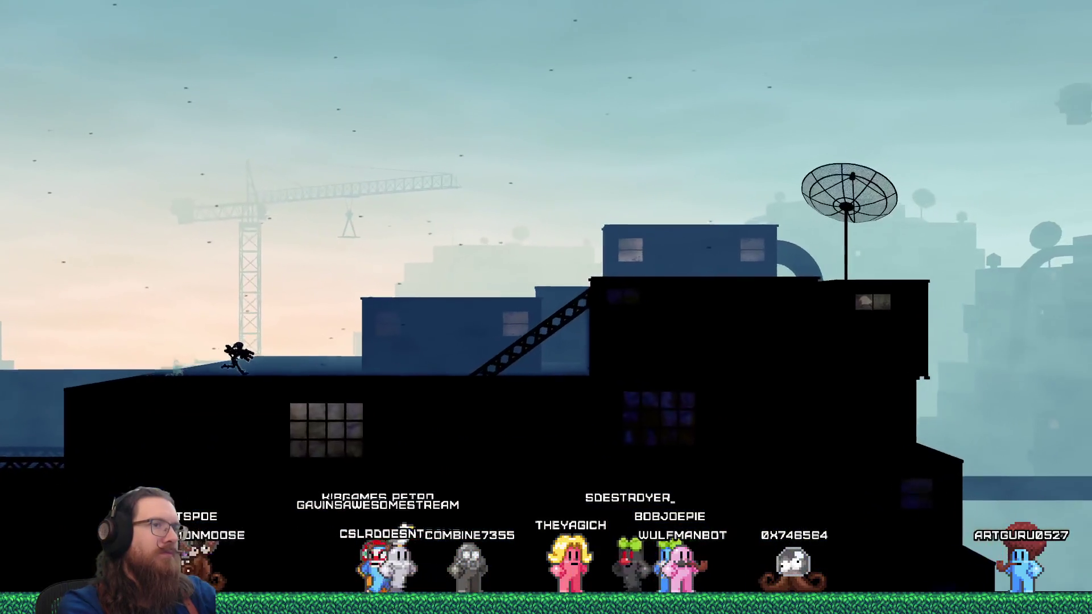
key("space")
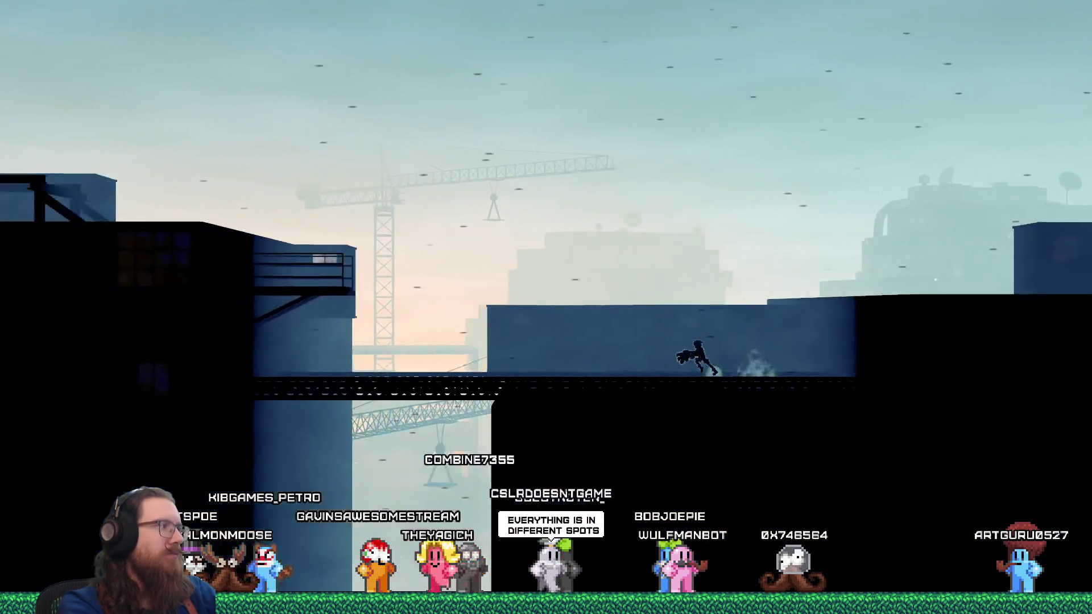
key("space")
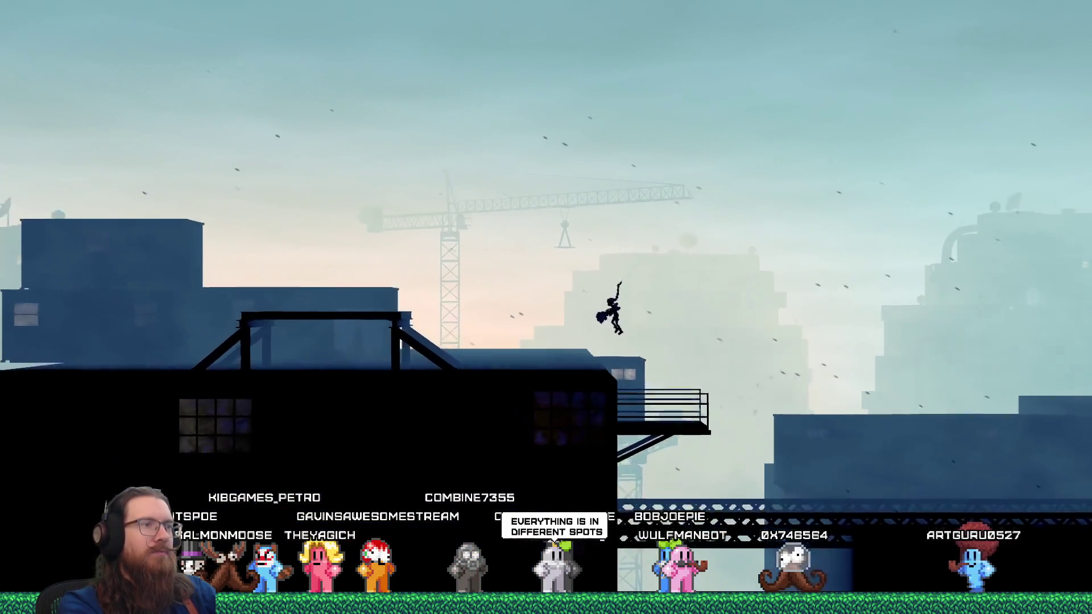
key("space")
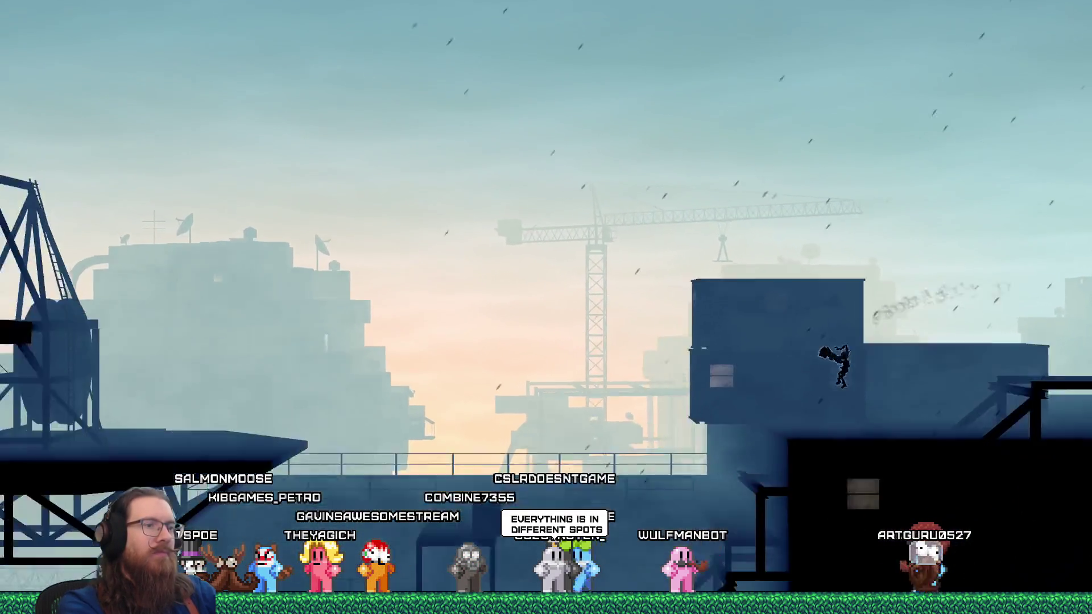
key("space")
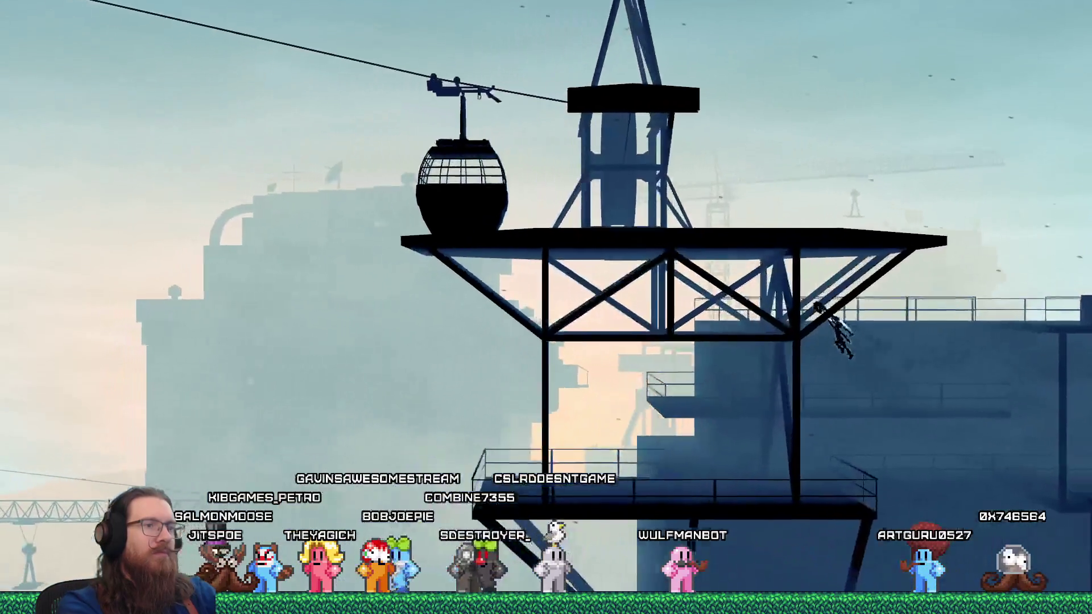
key("space")
key("s")
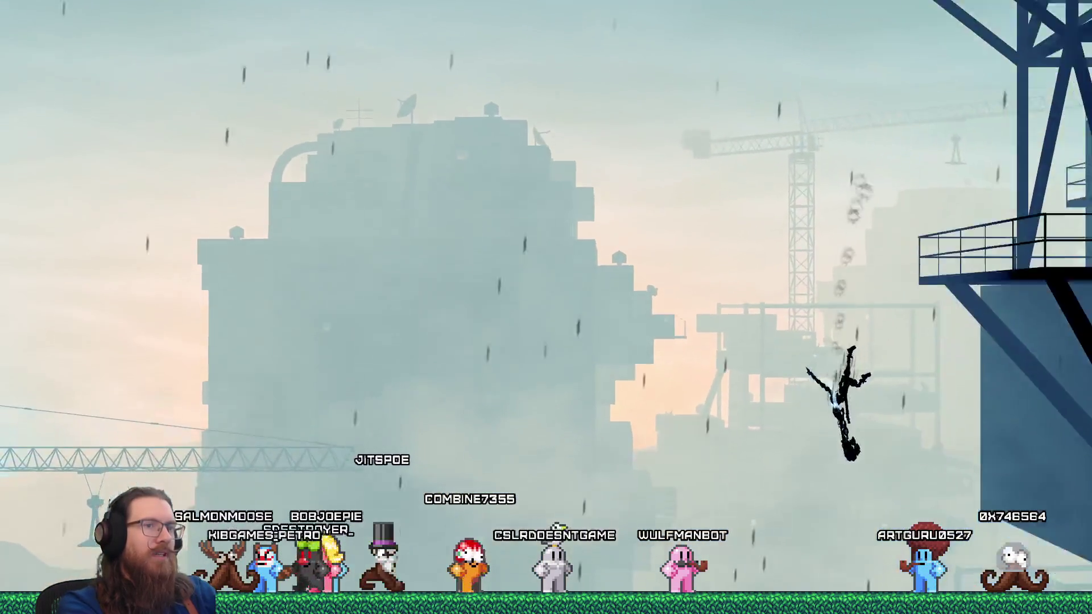
key("space")
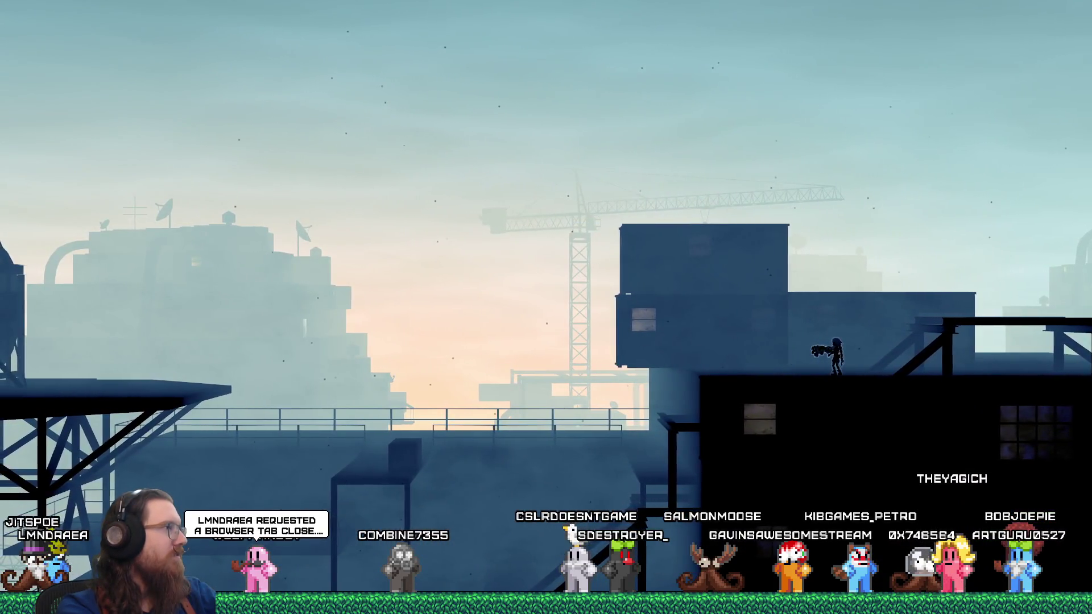
Open the development console with the grave key.
key("grave")
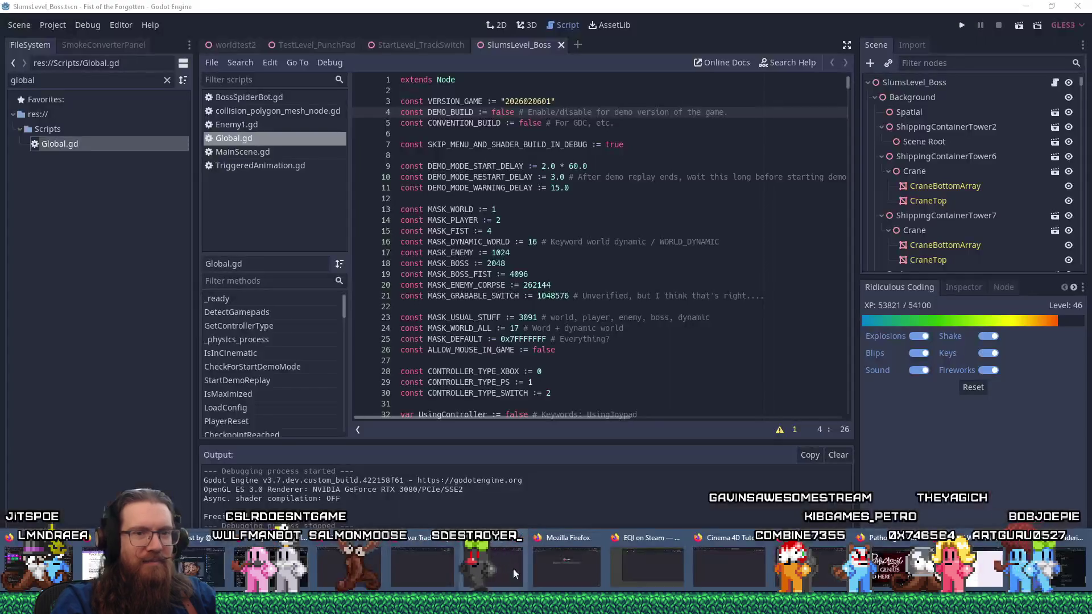
Bring Firefox to the front and switch to the Mouse Gate itch.io tab.
left_click(279, 527)
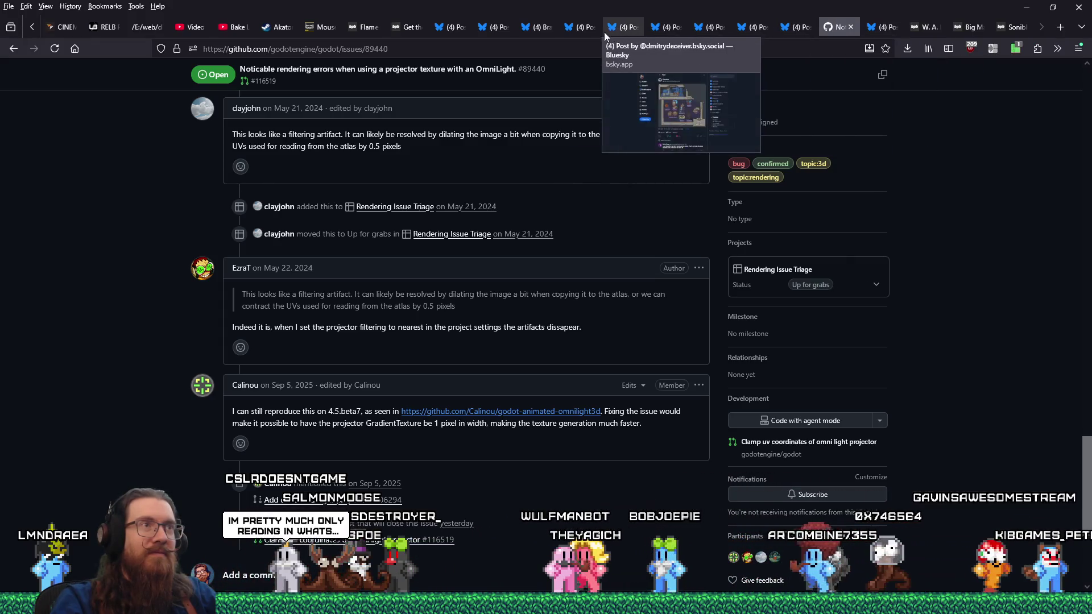
left_click(324, 27)
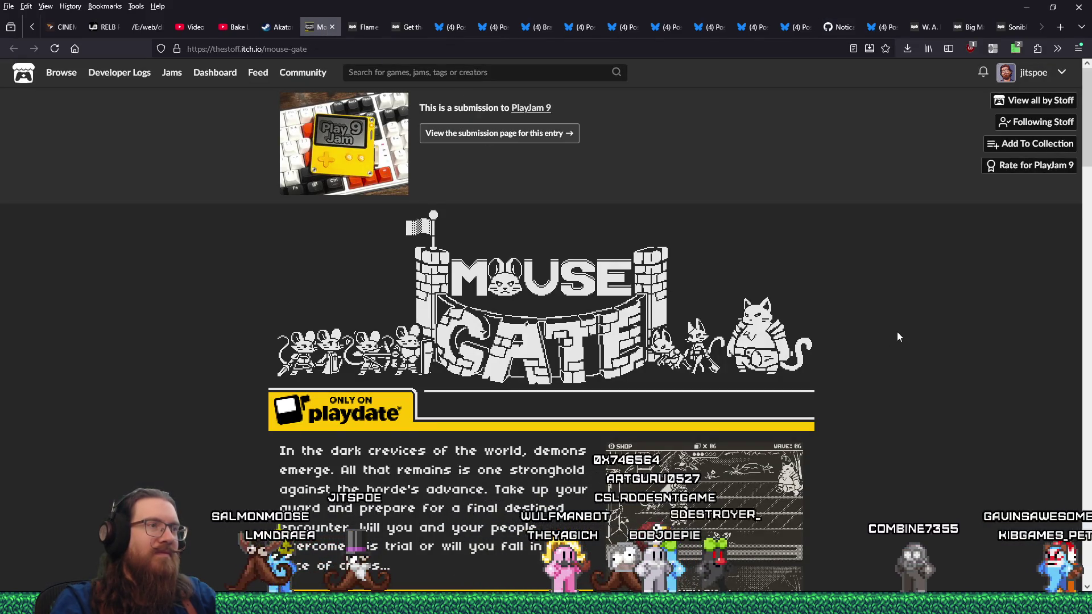
Scroll up and down through the Mouse Gate How To Play page.
scroll(898, 337, "down", 5)
scroll(898, 337, "up", 5)
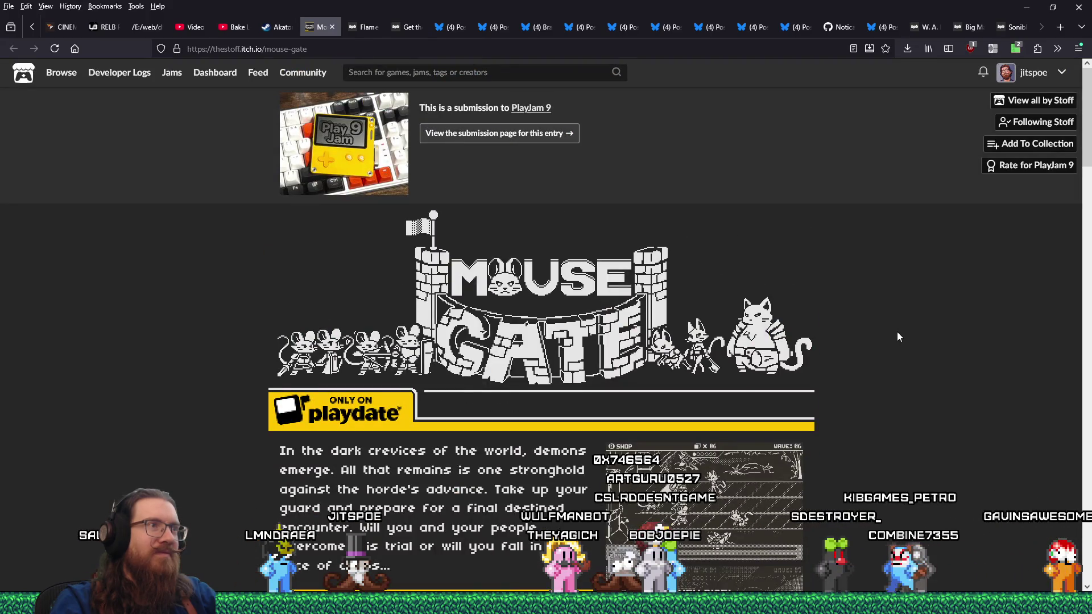
scroll(898, 338, "down", 15)
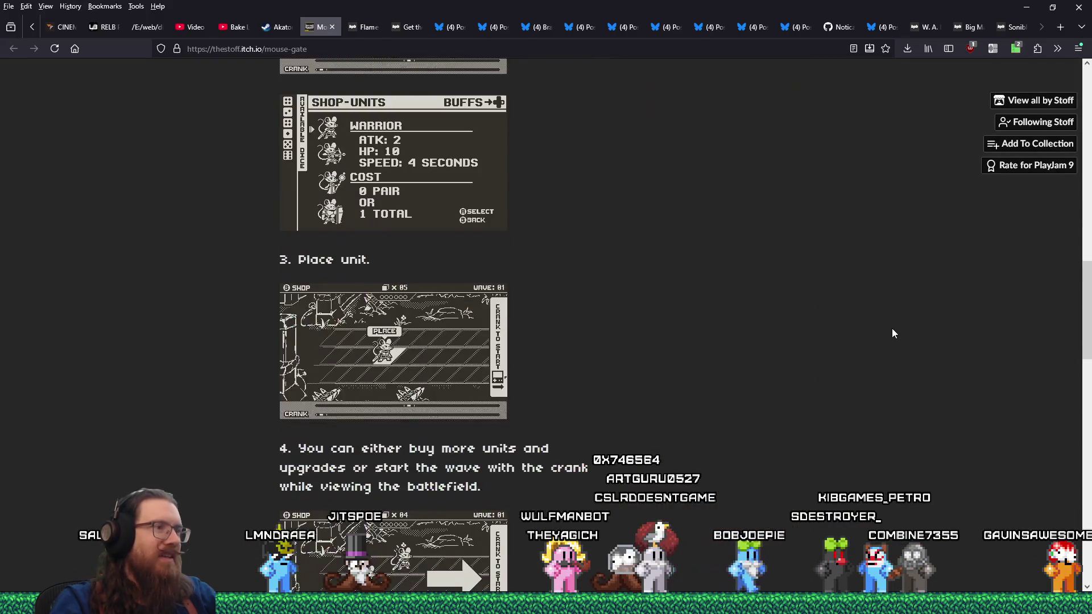
scroll(892, 333, "down", 6)
scroll(893, 334, "down", 6)
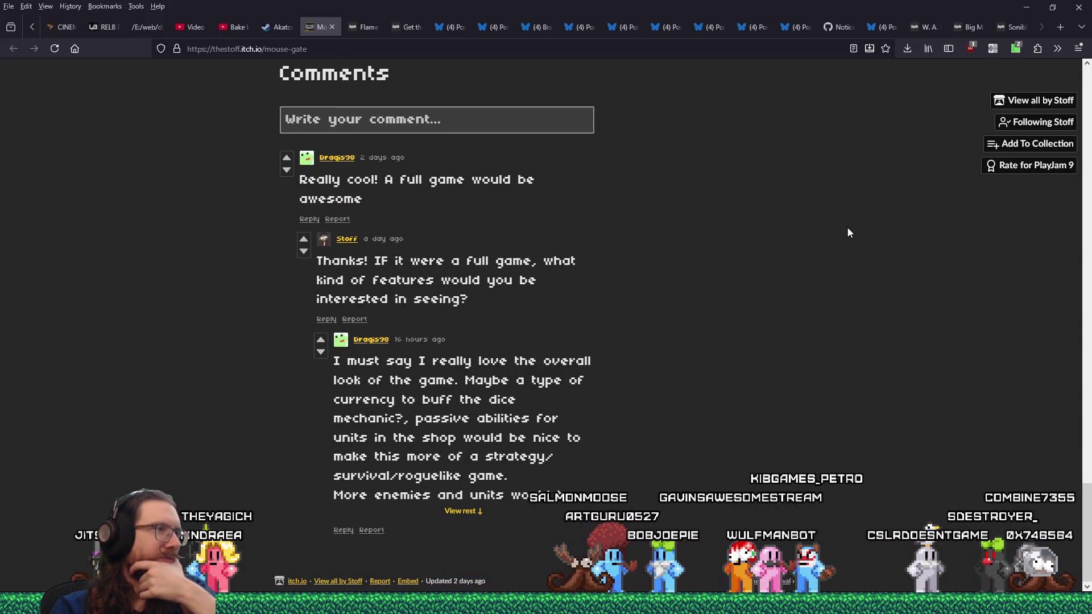
scroll(849, 232, "up", 20)
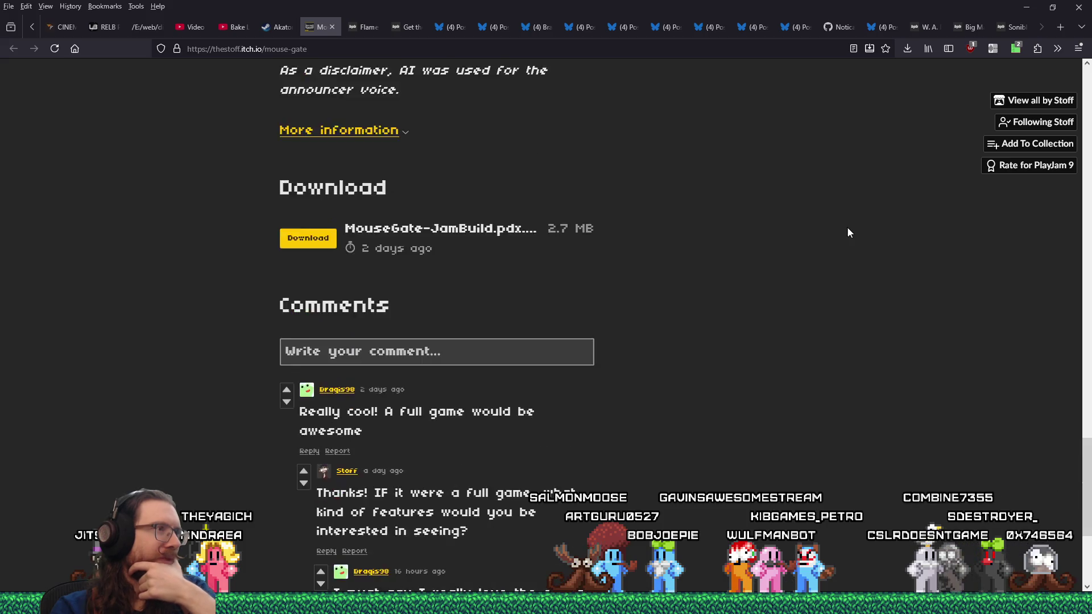
scroll(847, 233, "up", 3)
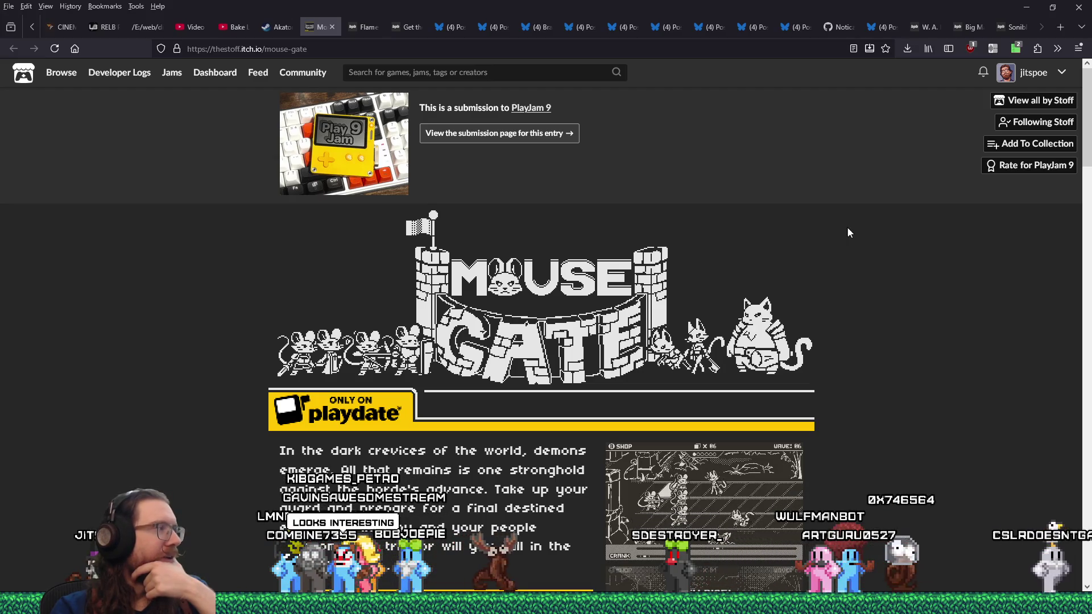
scroll(847, 226, "down", 5)
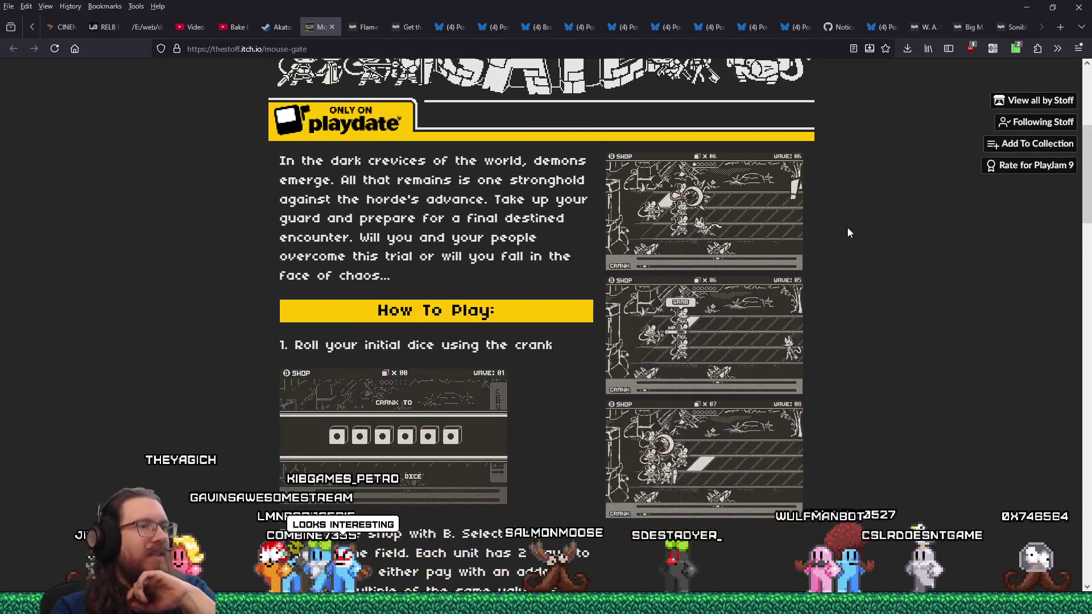
Bring up the address bar's context menu, scroll further, then close the Mouse Gate tab.
left_click(443, 49)
right_click(444, 49)
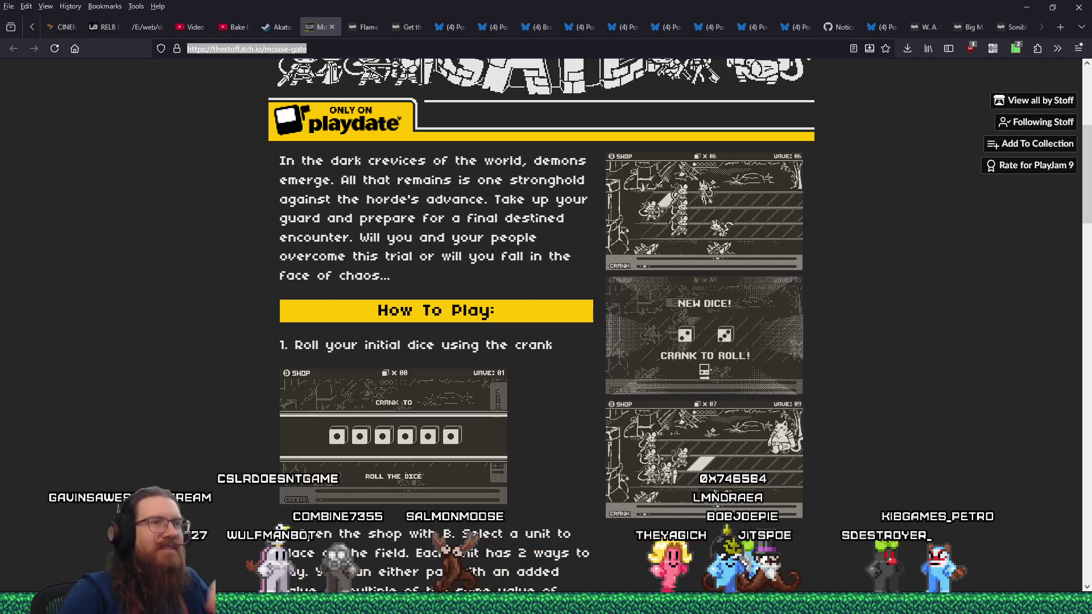
scroll(518, 438, "down", 6)
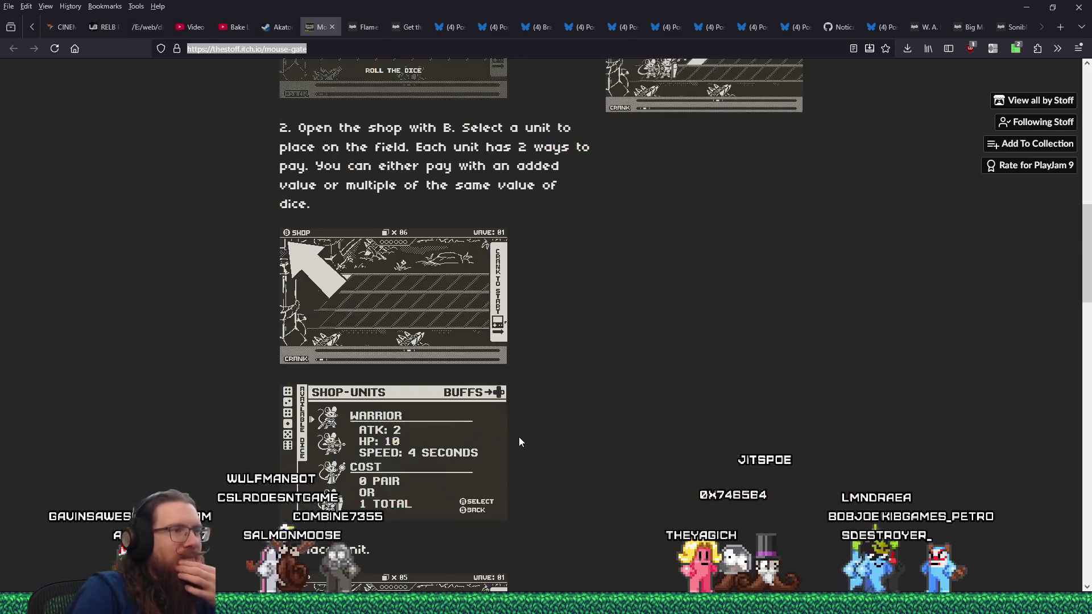
scroll(519, 437, "down", 5)
scroll(518, 436, "down", 12)
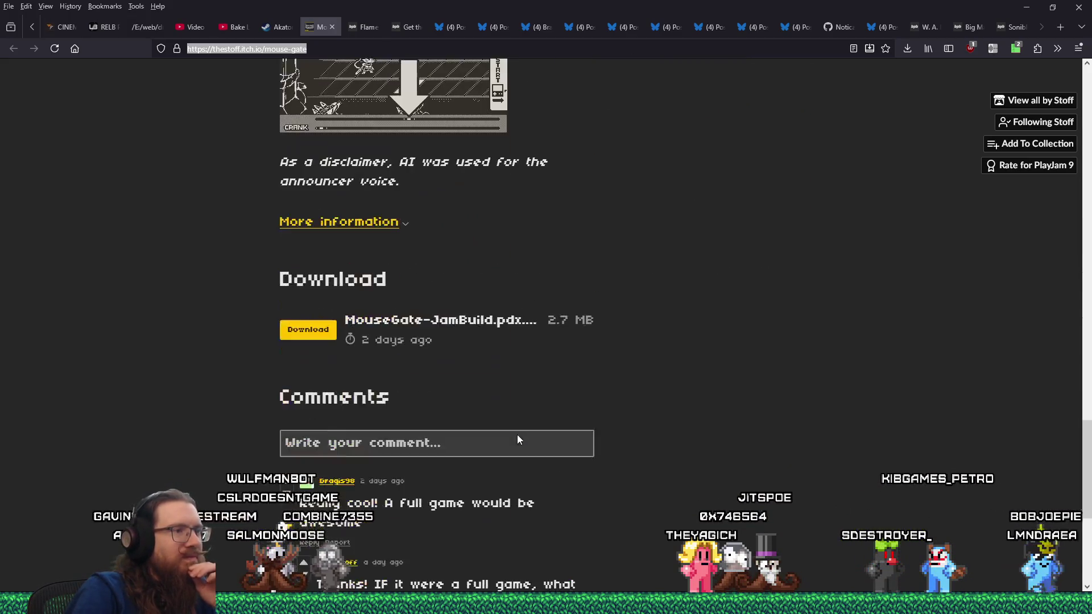
scroll(518, 434, "up", 12)
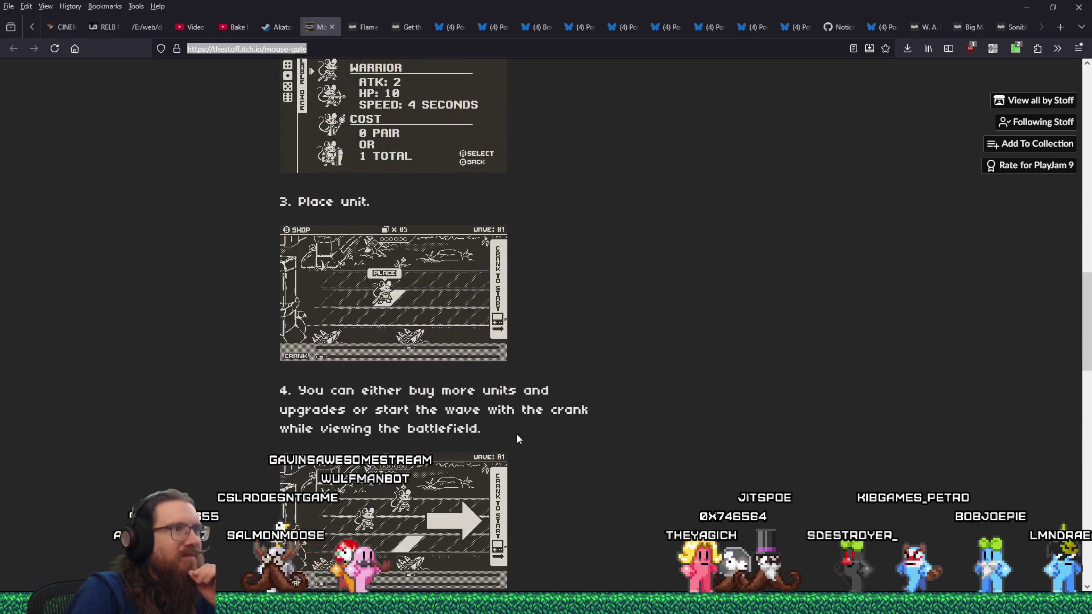
left_click(334, 31)
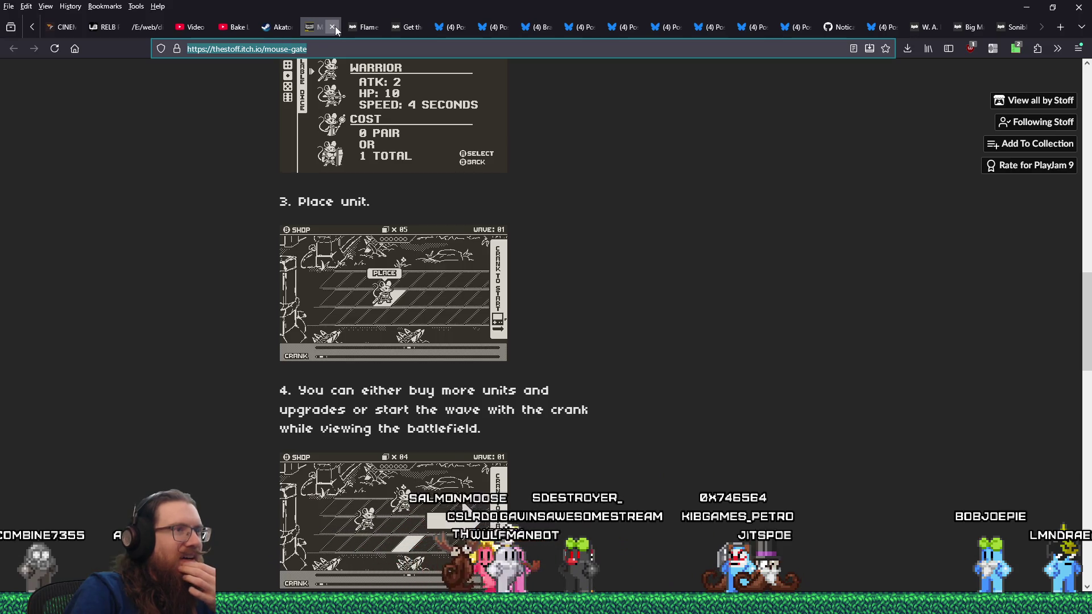
left_click(333, 26)
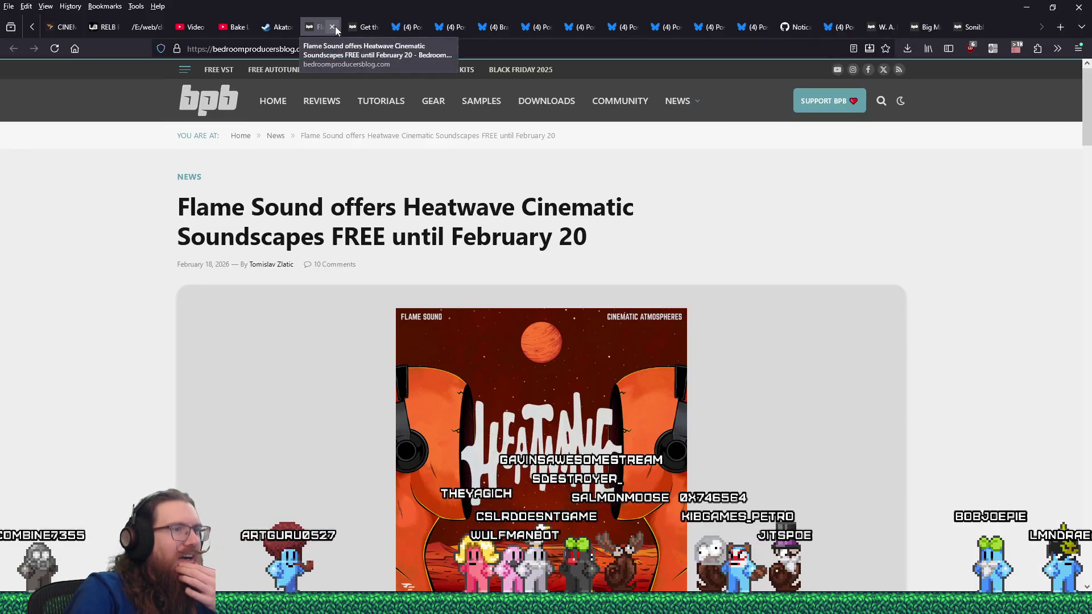
Minimize Firefox and place the cursor at the end of line 7 in Global.gd.
left_click(1032, 6)
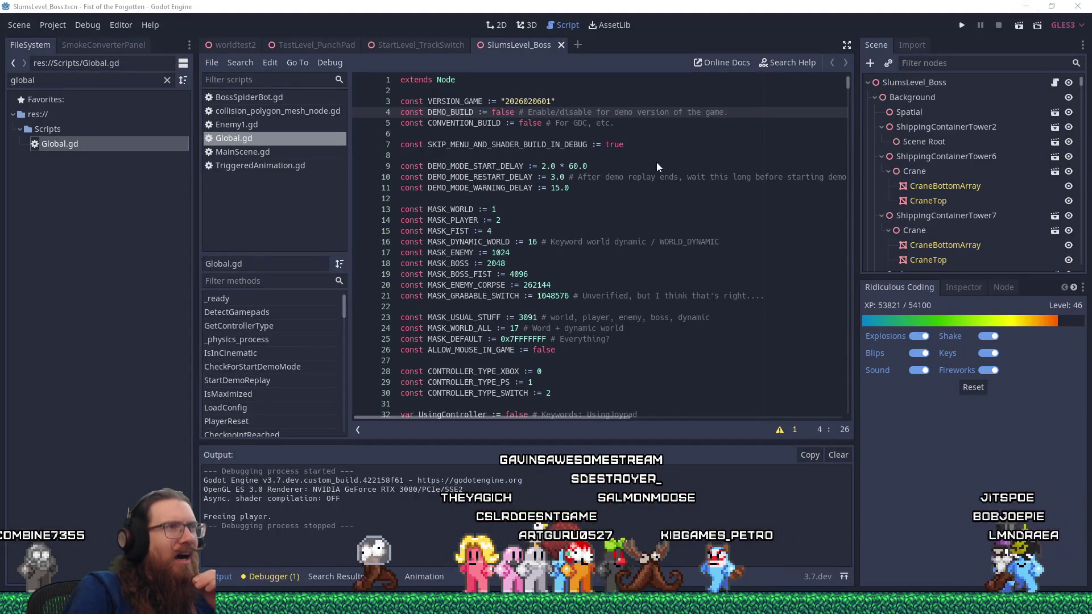
left_click(621, 146)
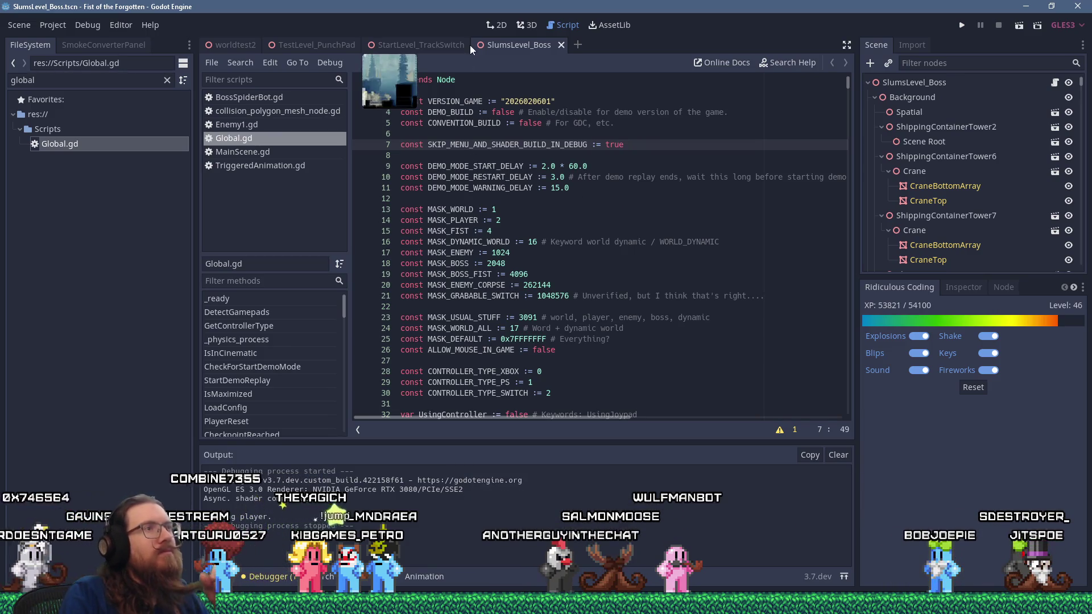
Switch to the 3D view and pan and zoom across the level to the crane platform.
left_click(519, 25)
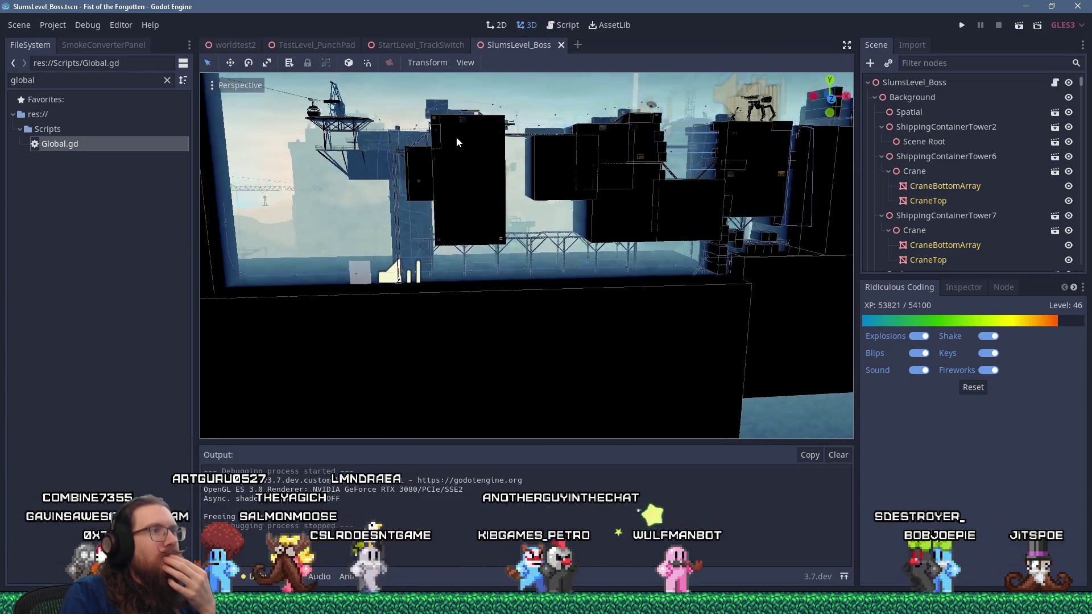
scroll(456, 138, "up", 3)
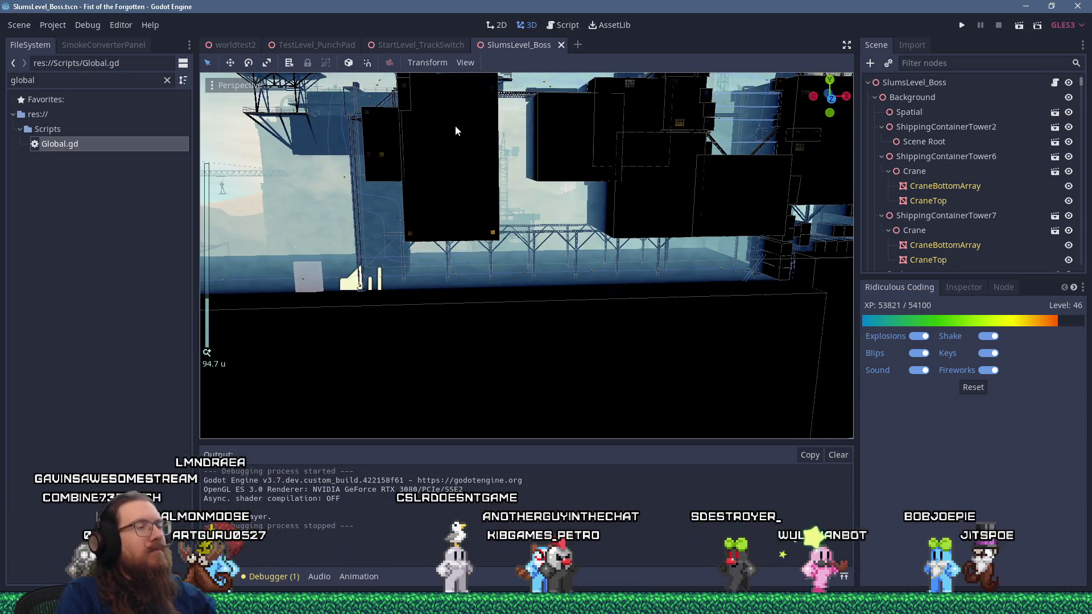
mouse_move(451, 115)
left_mouse_down()
mouse_move(558, 217)
mouse_move(529, 186)
mouse_move(518, 223)
mouse_move(463, 194)
mouse_move(498, 187)
mouse_move(628, 227)
left_mouse_up()
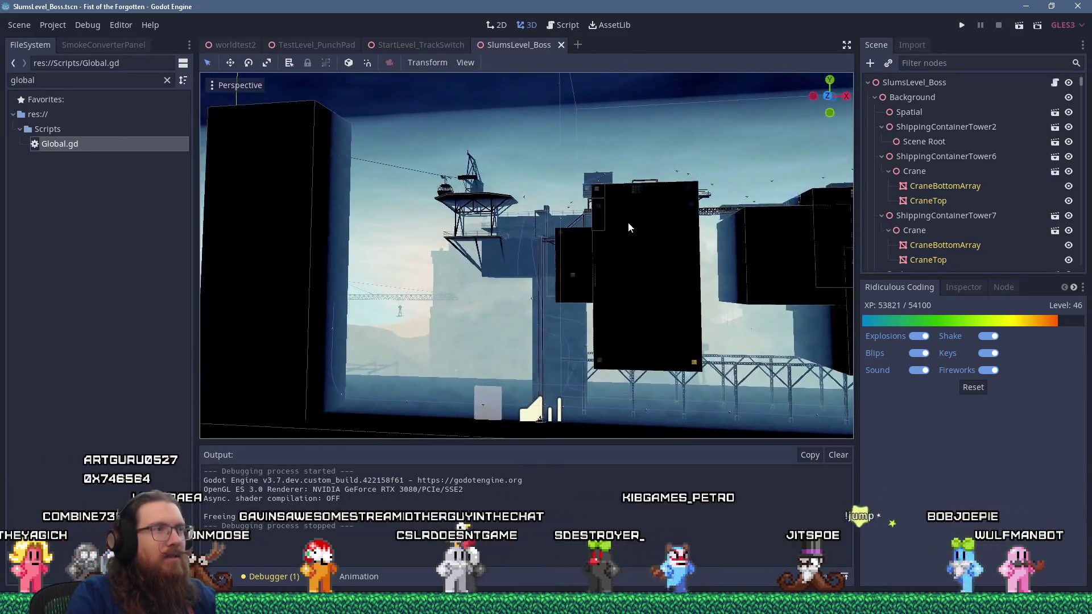
mouse_move(357, 203)
left_mouse_down()
mouse_move(385, 231)
mouse_move(280, 228)
left_mouse_up()
scroll(588, 244, "down", 3)
scroll(588, 244, "down", 2)
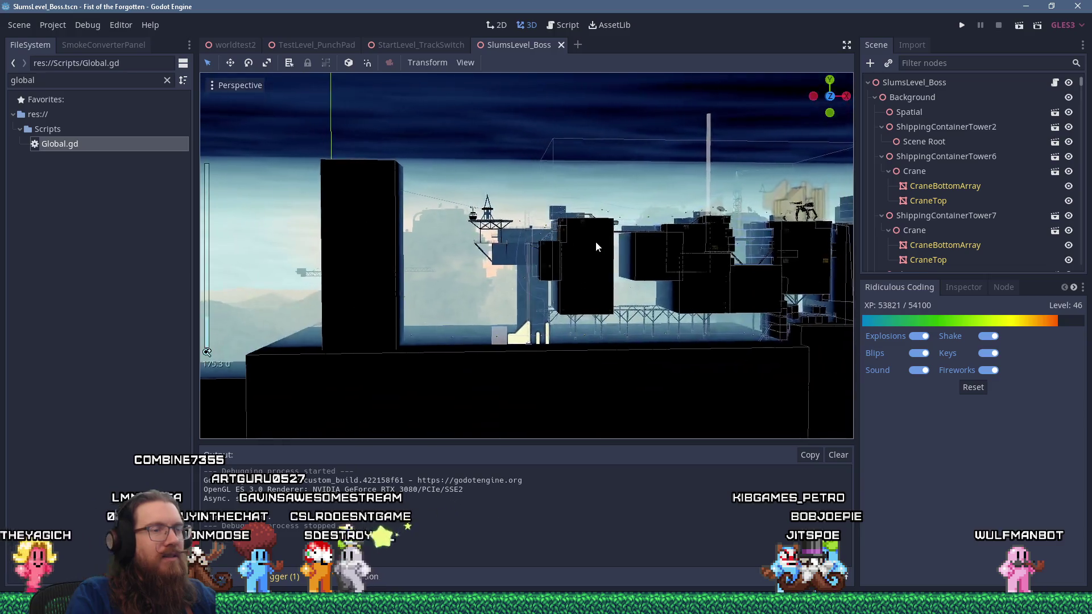
scroll(444, 219, "up", 2)
scroll(445, 219, "up", 3)
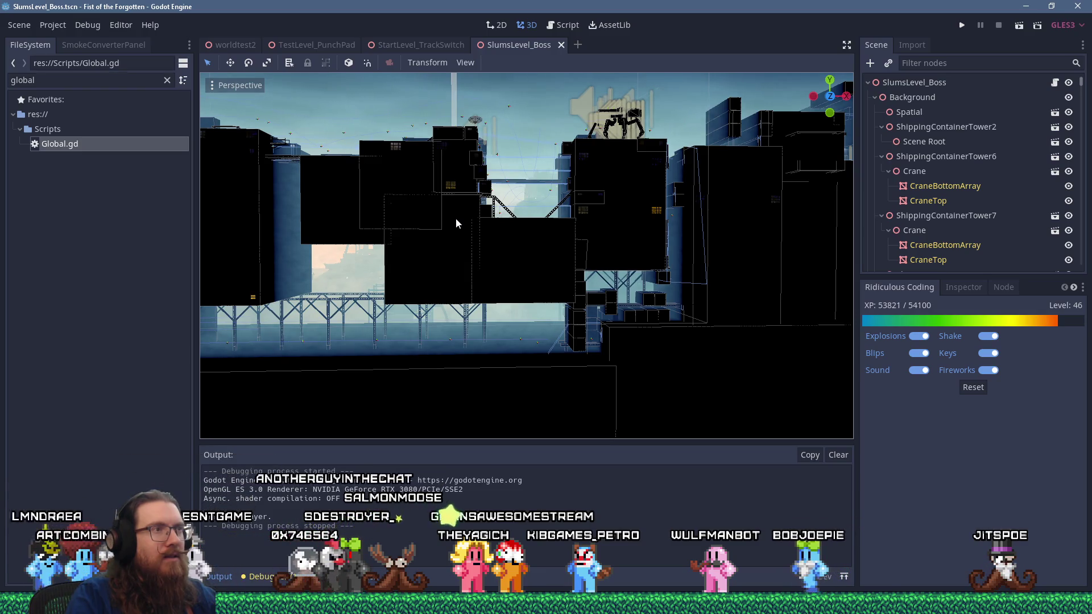
Reframe the camera on the row of buildings from the front, seen from slightly lower.
mouse_move(490, 220)
left_mouse_down()
mouse_move(472, 206)
mouse_move(523, 213)
mouse_move(434, 194)
mouse_move(453, 214)
mouse_move(383, 189)
mouse_move(411, 210)
mouse_move(431, 209)
left_mouse_up()
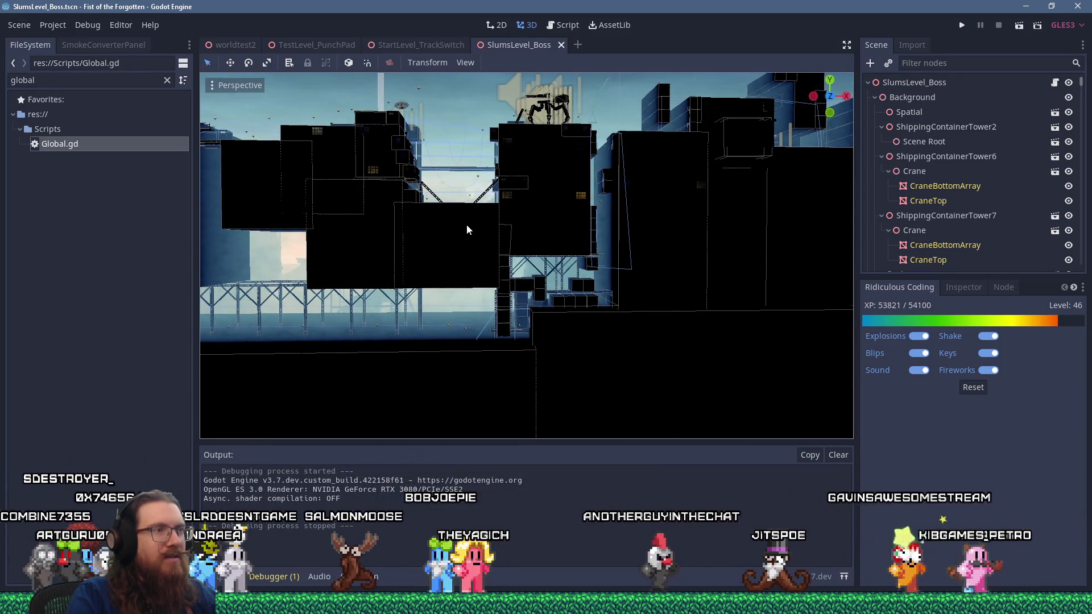
mouse_move(468, 229)
left_mouse_down()
mouse_move(463, 221)
mouse_move(503, 221)
mouse_move(386, 250)
mouse_move(453, 239)
left_mouse_up()
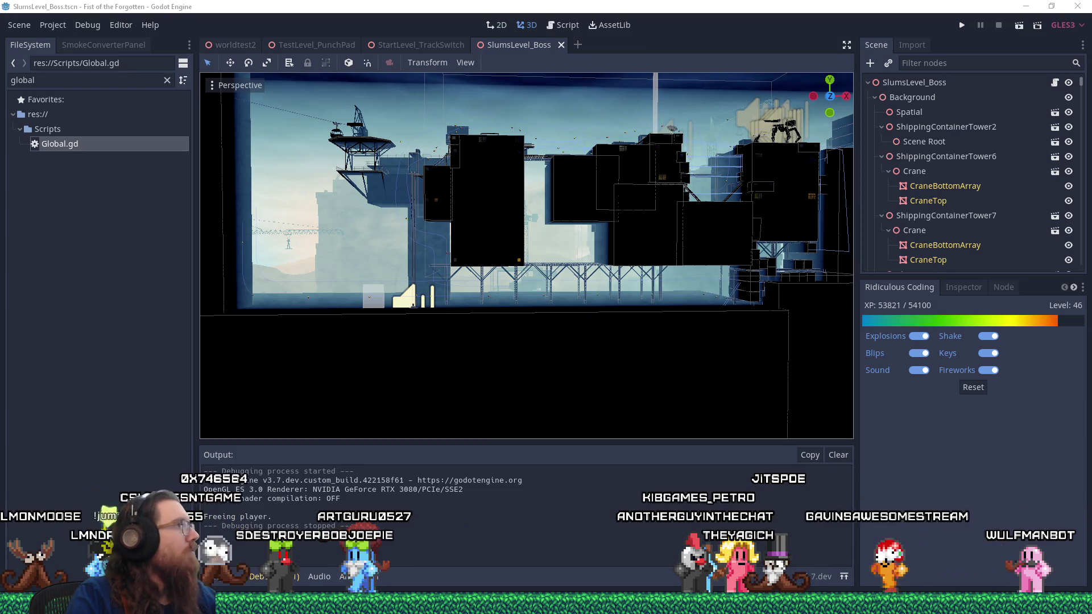
left_click(441, 9)
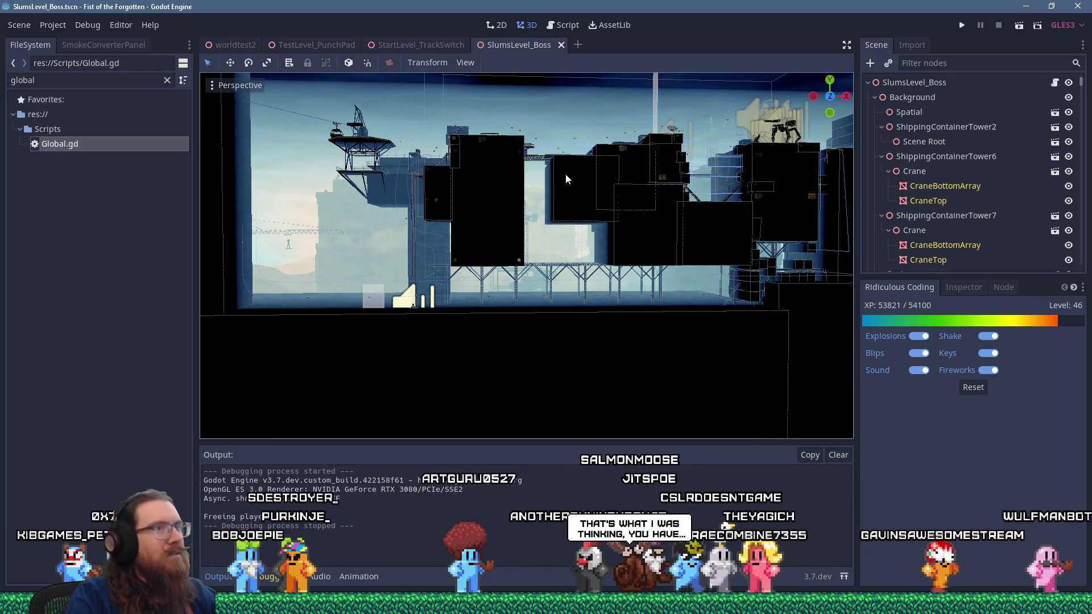
mouse_move(606, 160)
left_mouse_down()
mouse_move(561, 177)
mouse_move(538, 217)
mouse_move(577, 209)
left_mouse_up()
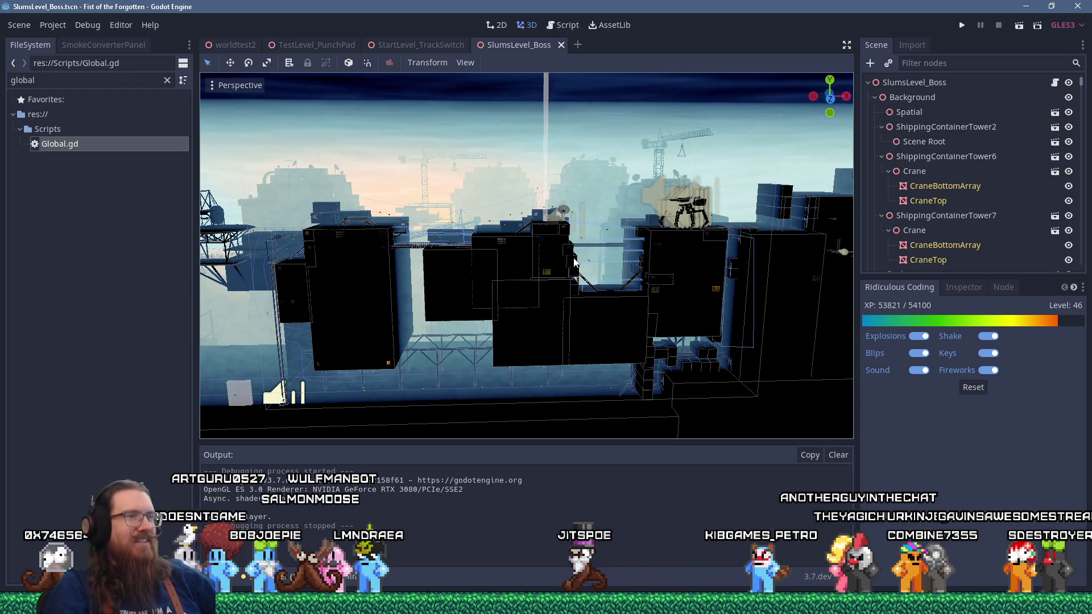
scroll(574, 216, "down", 3)
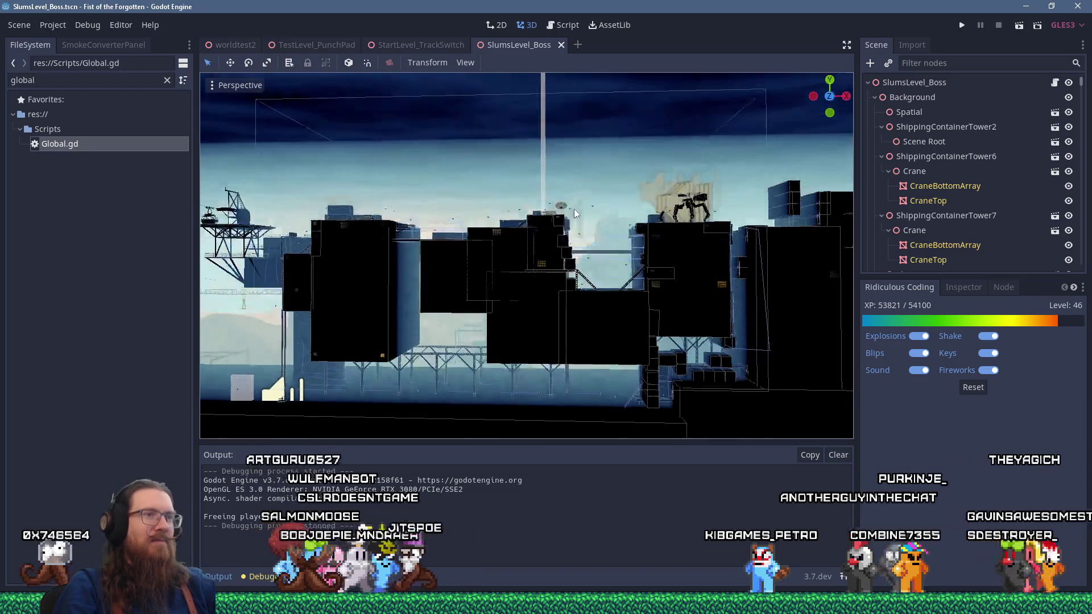
scroll(591, 246, "up", 3)
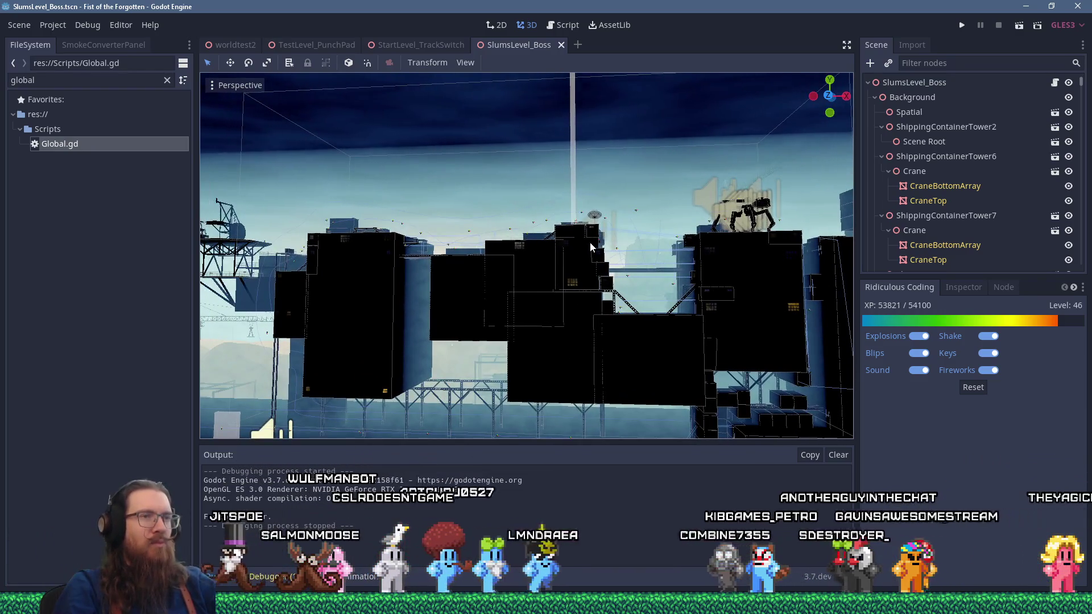
mouse_move(591, 246)
left_mouse_down()
mouse_move(559, 307)
mouse_move(573, 340)
left_mouse_up()
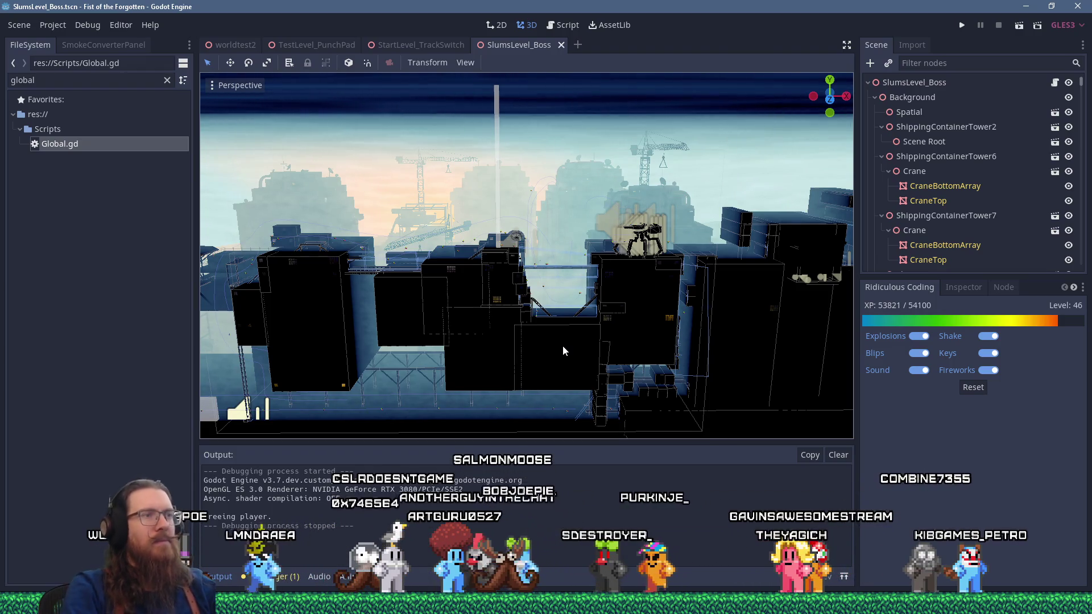
scroll(522, 320, "up", 5)
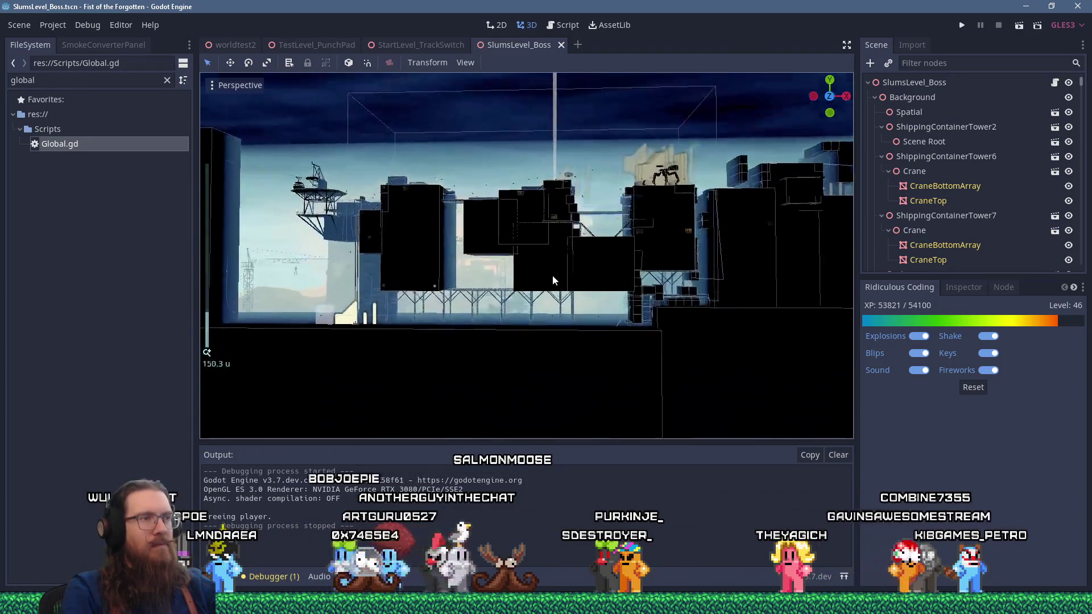
scroll(522, 301, "up", 3)
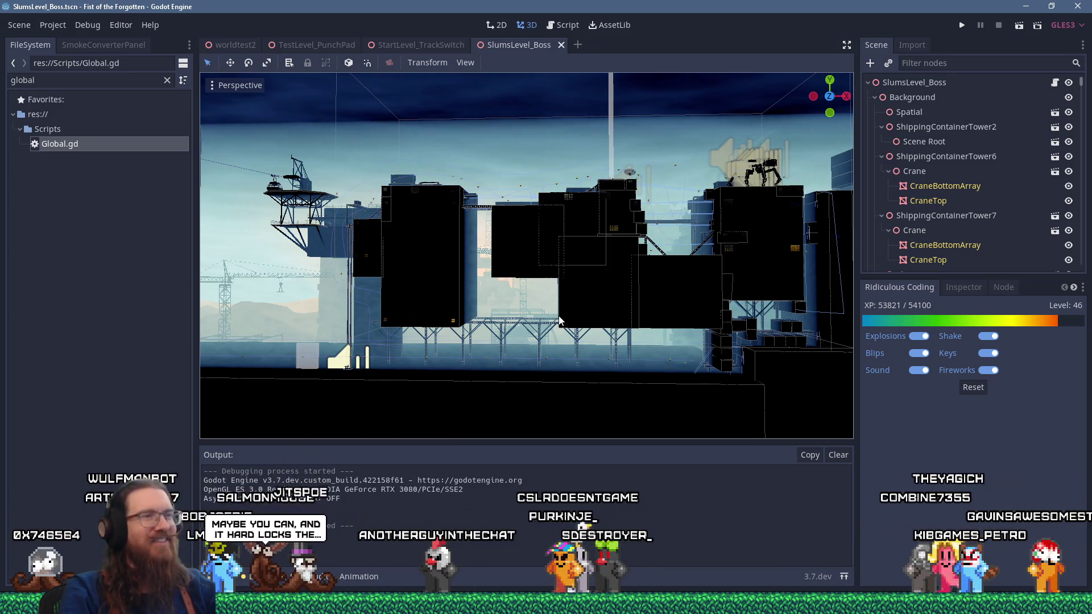
mouse_move(593, 290)
left_mouse_down()
mouse_move(603, 307)
mouse_move(675, 327)
mouse_move(678, 339)
mouse_move(572, 320)
mouse_move(587, 305)
mouse_move(548, 307)
left_mouse_up()
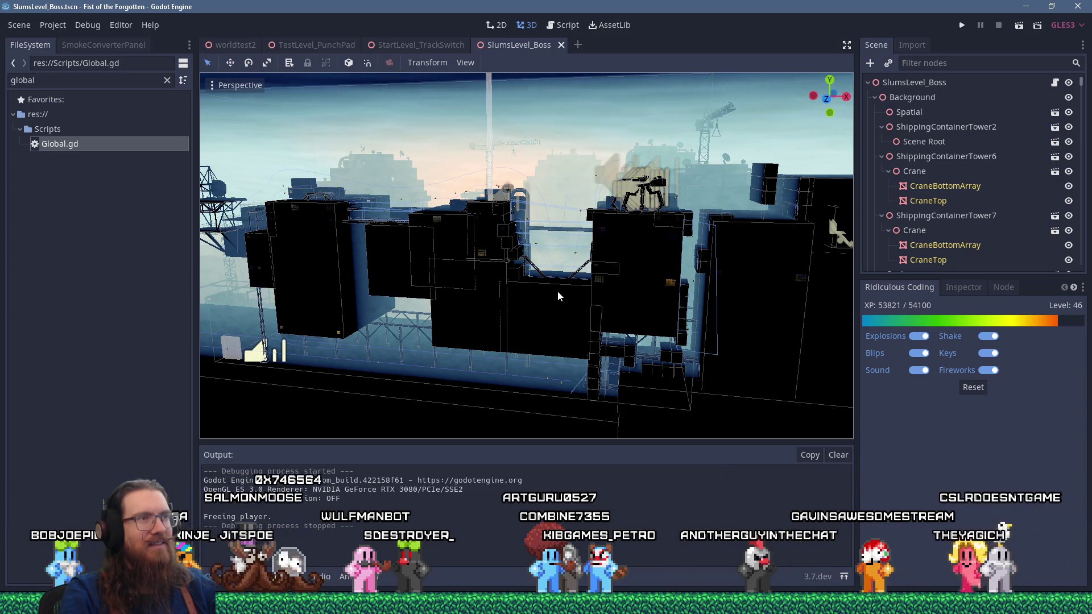
scroll(557, 291, "down", 3)
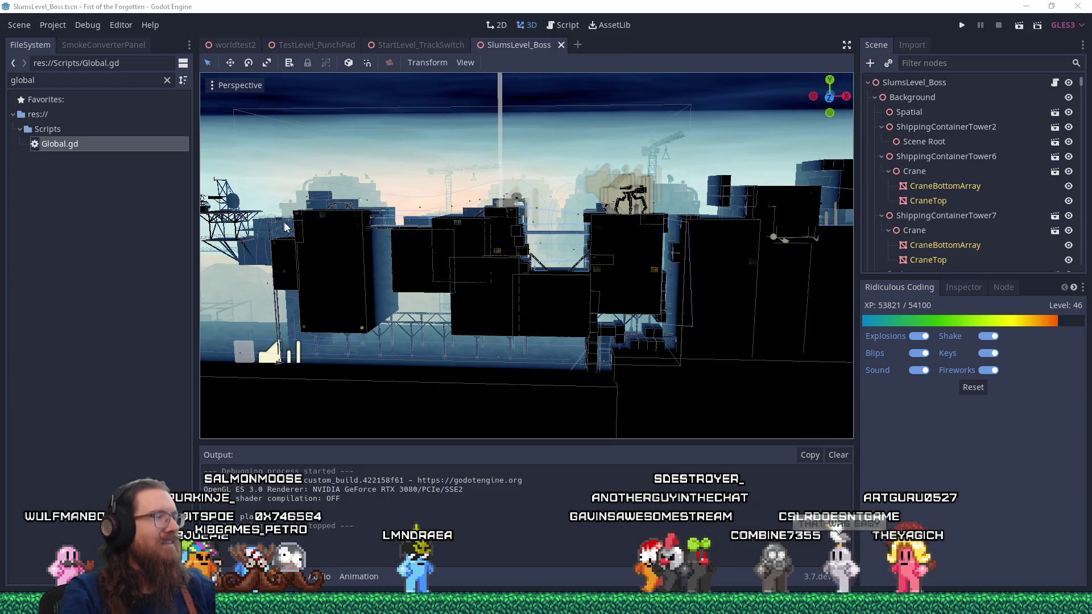
Refocus the Godot editor window, then bring up the overview of open windows.
left_click(410, 3)
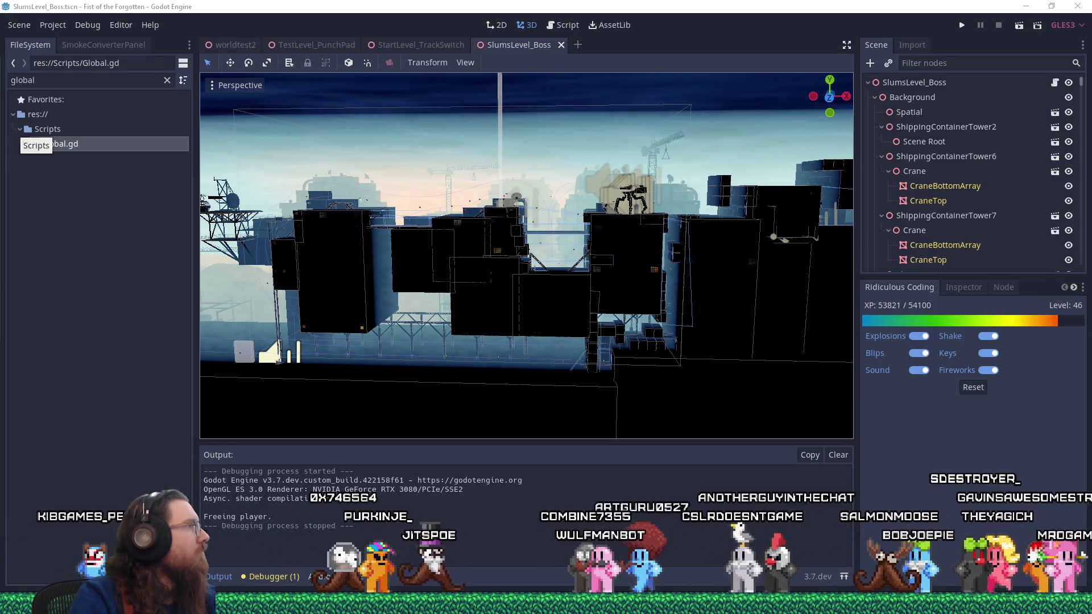
key("alt+Tab")
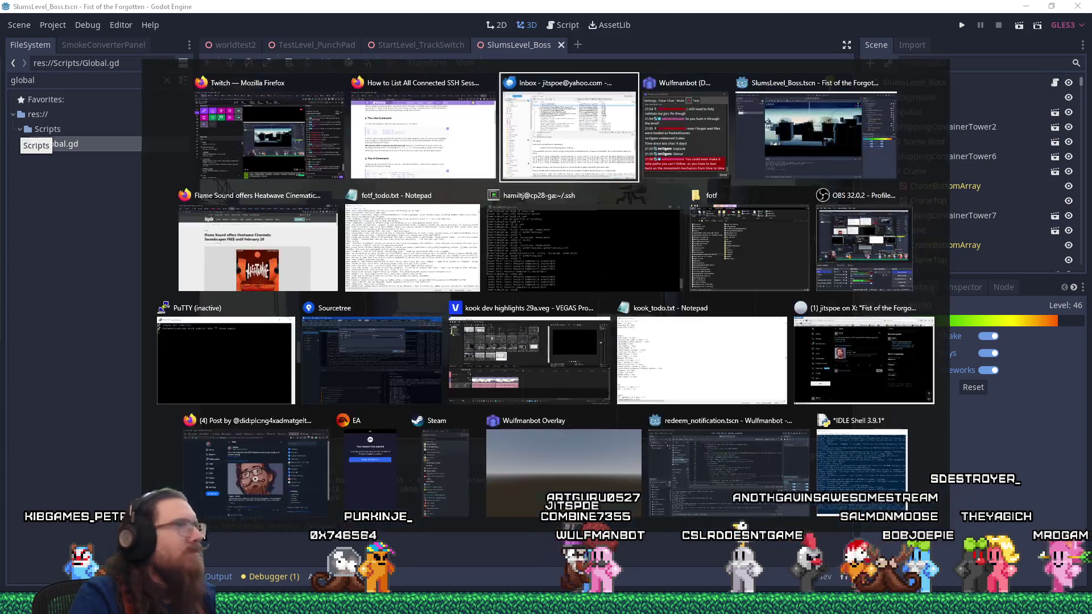
Dismiss the window overview, make the Godot editor active, and move the view closer to the level.
key("Escape")
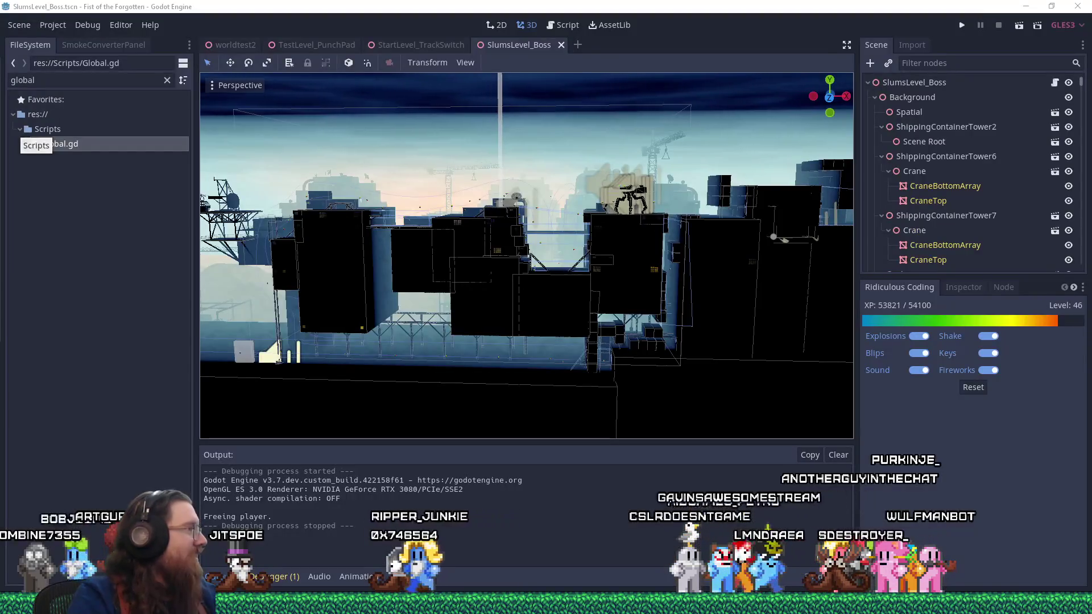
left_click(102, 185)
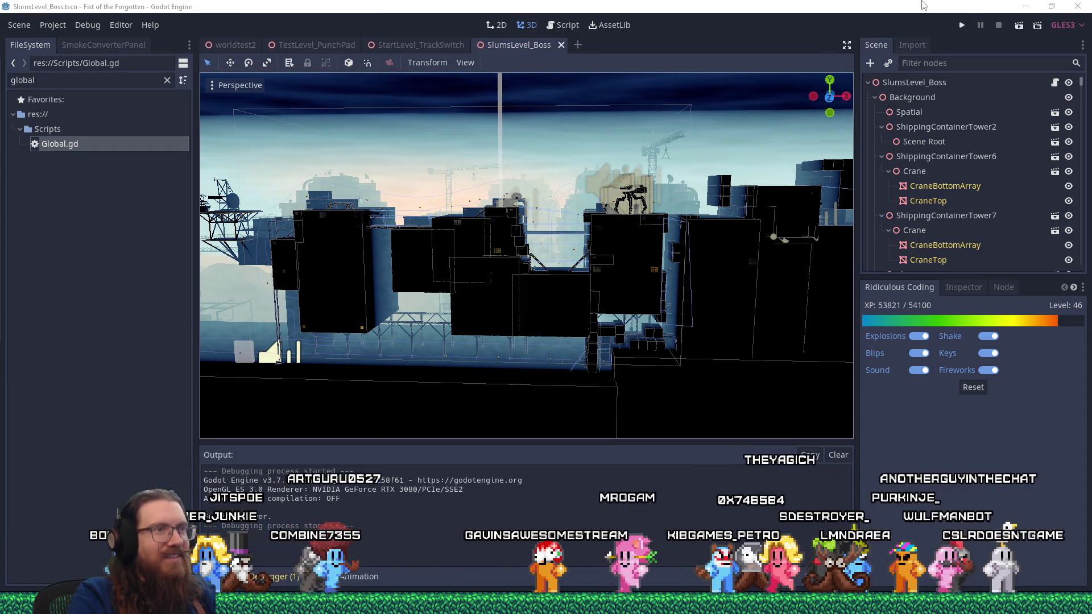
left_click(900, 23)
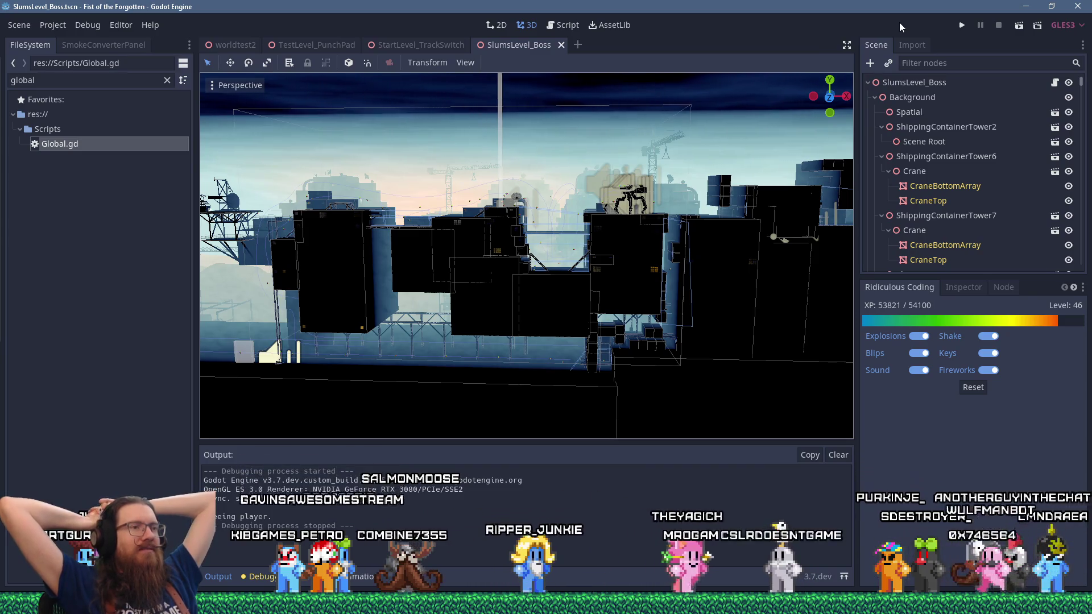
mouse_move(529, 329)
left_mouse_down()
mouse_move(566, 289)
mouse_move(685, 269)
left_mouse_up()
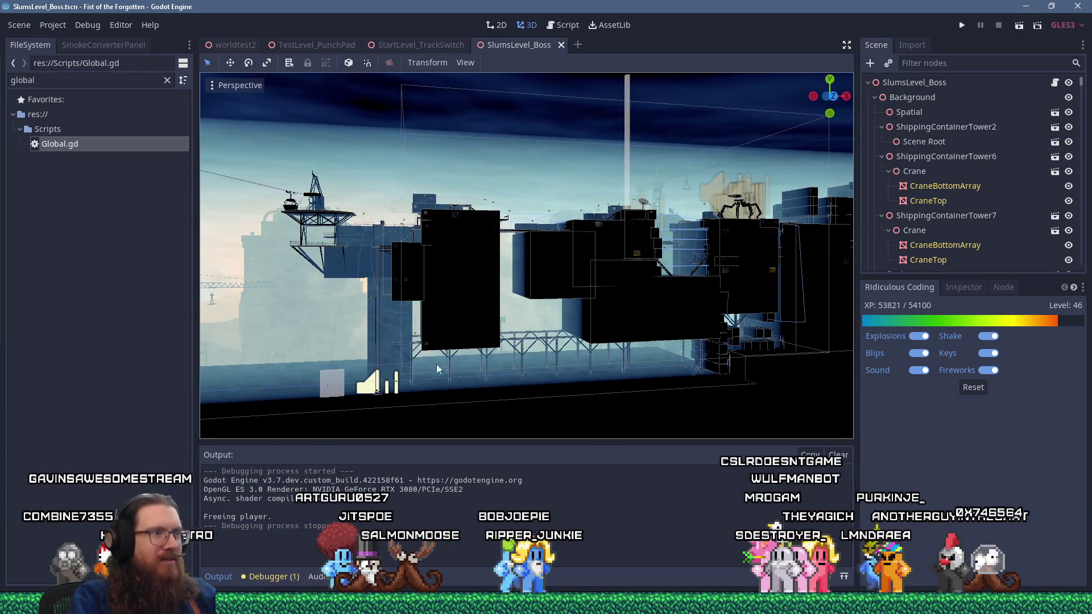
Orbit, pan and zoom the 3D view toward the crane platform and container blocks.
left_click_drag(374, 345, 439, 333)
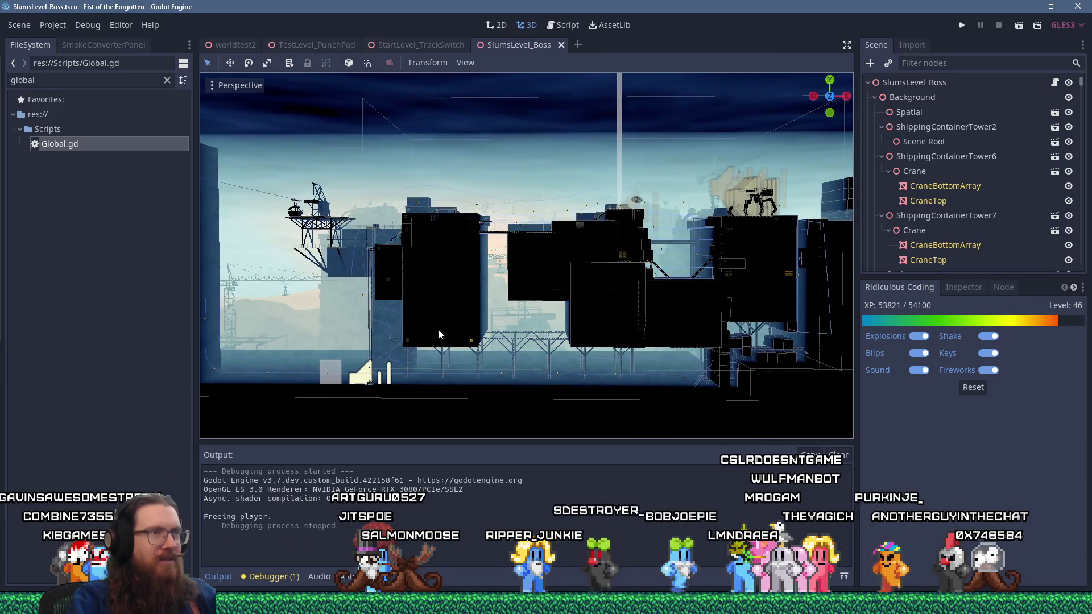
scroll(454, 317, "up", 5)
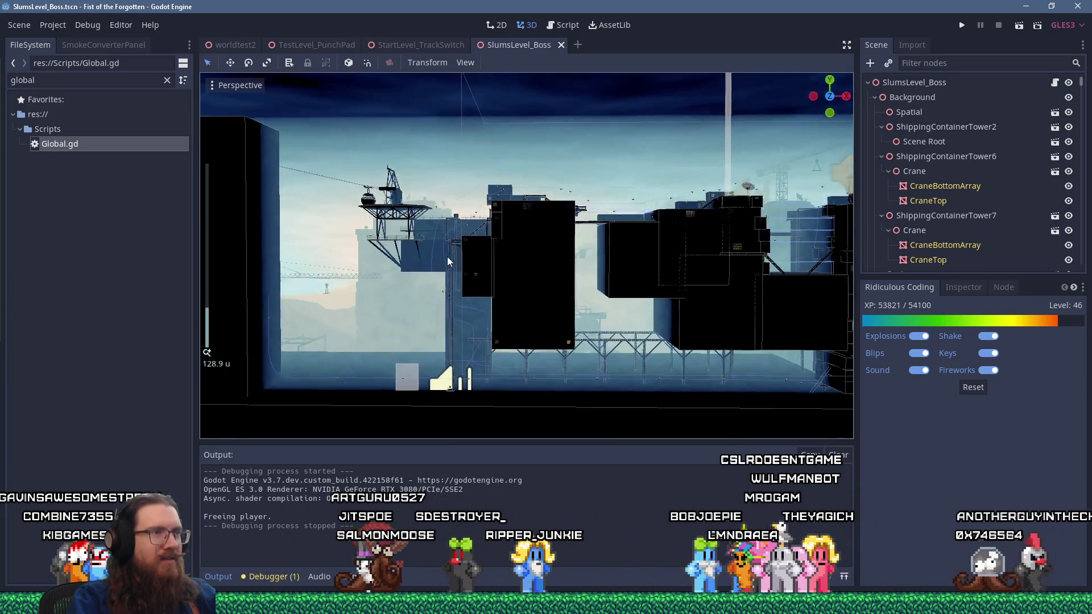
scroll(447, 262, "up", 2)
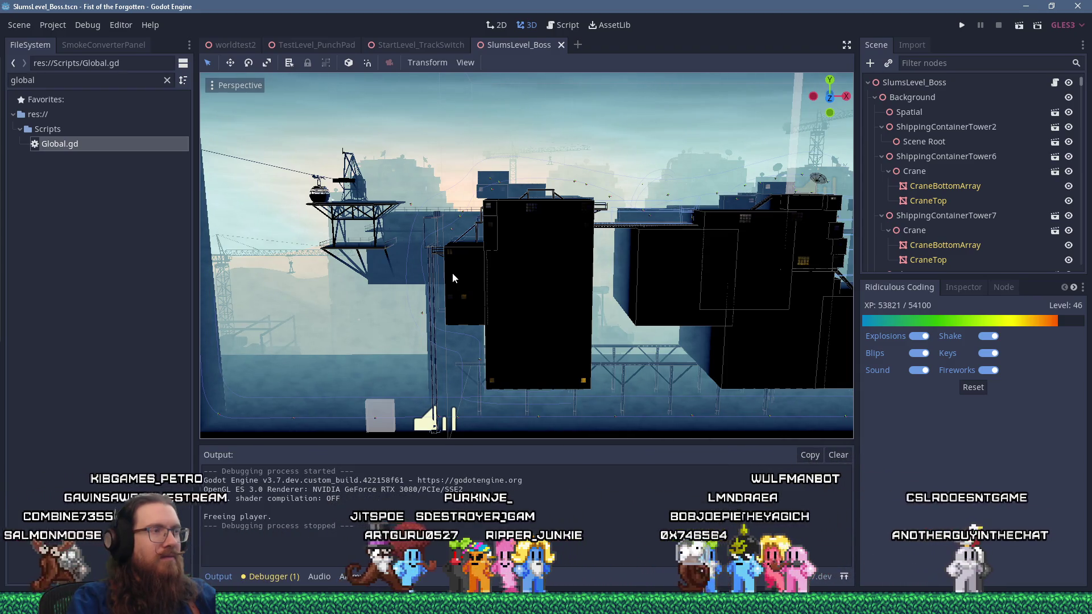
left_click_drag(435, 268, 485, 267)
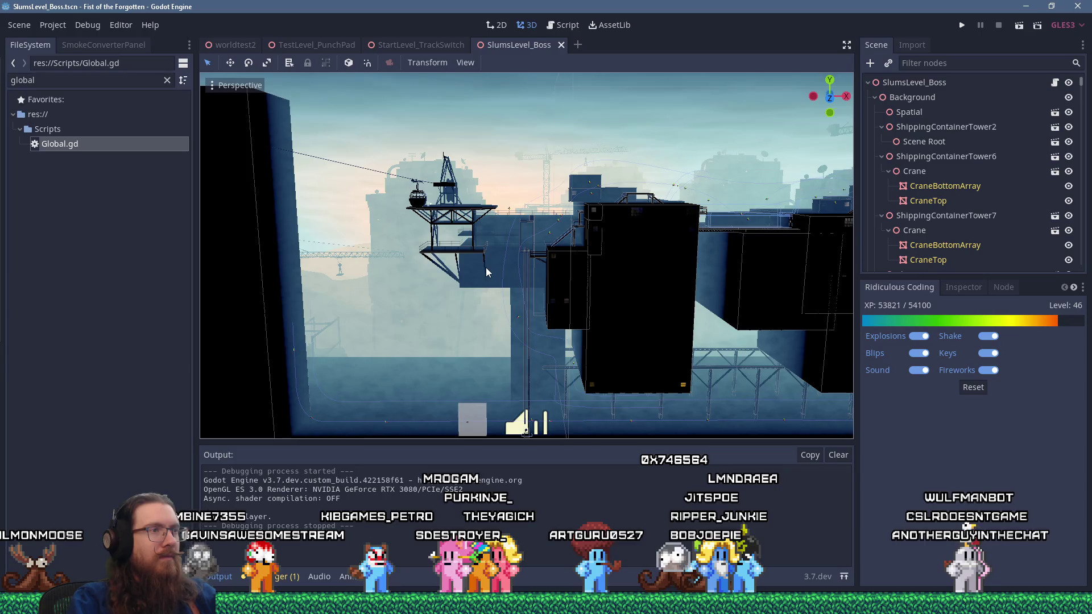
scroll(485, 267, "down", 6)
left_click_drag(470, 248, 467, 244)
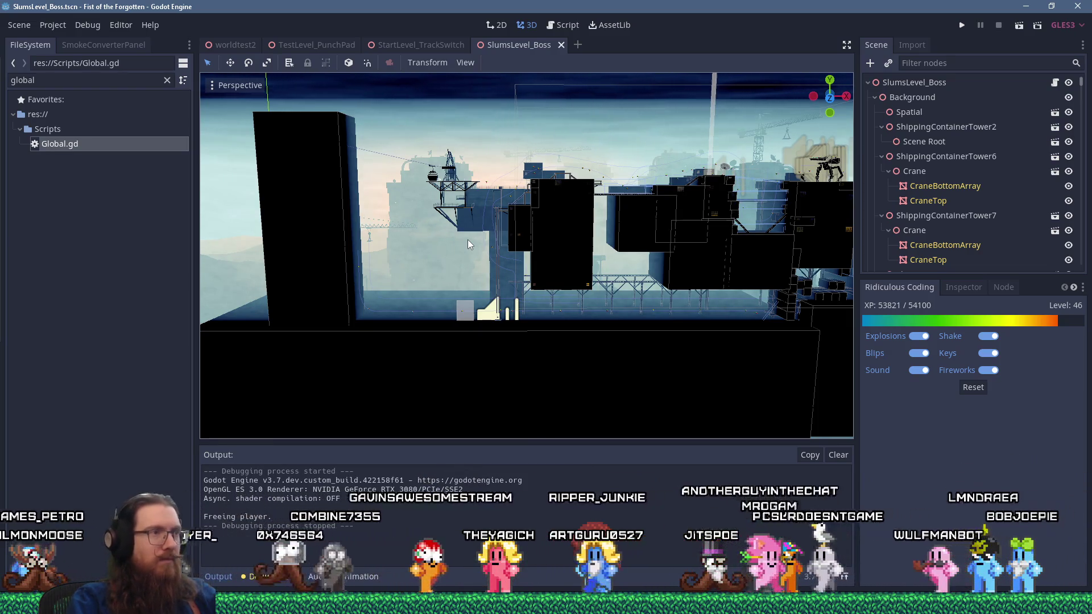
scroll(468, 240, "up", 6)
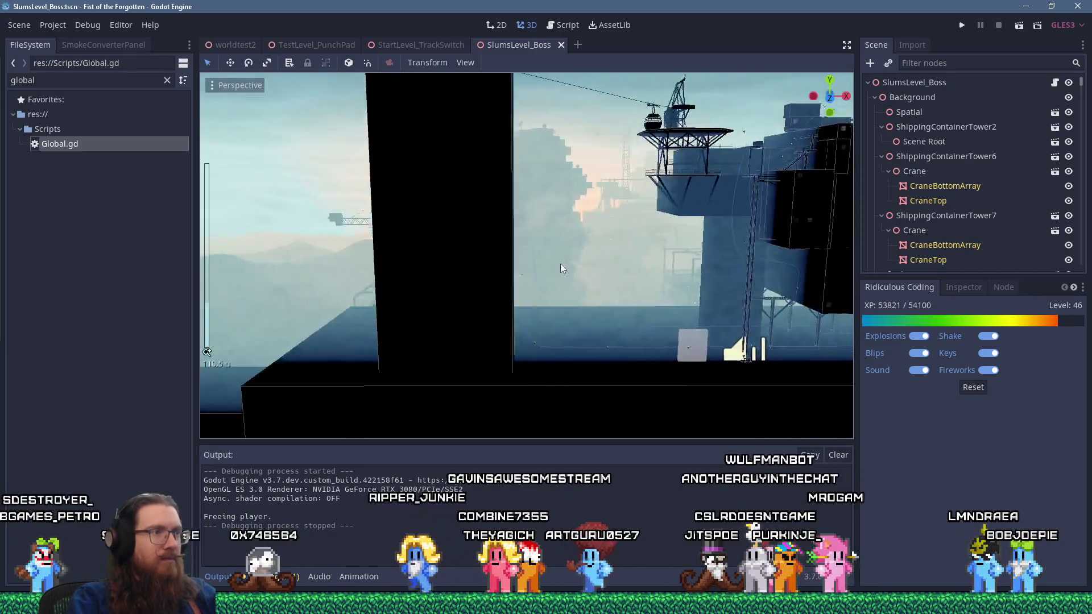
scroll(560, 263, "up", 4)
scroll(511, 240, "down", 4)
scroll(570, 224, "down", 5)
scroll(752, 270, "up", 5)
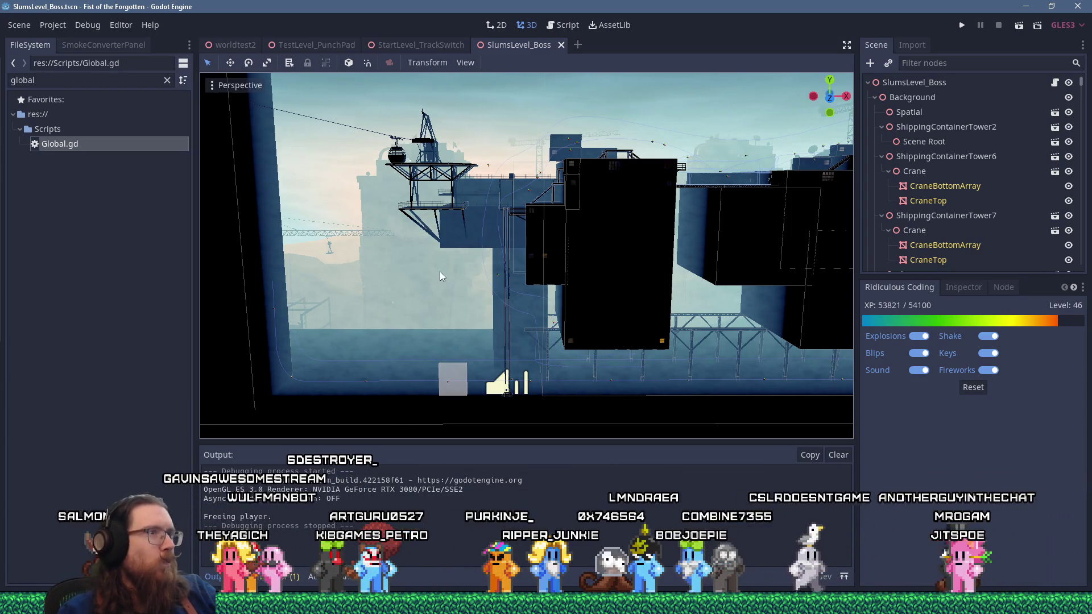
scroll(439, 263, "up", 3)
scroll(441, 259, "up", 2)
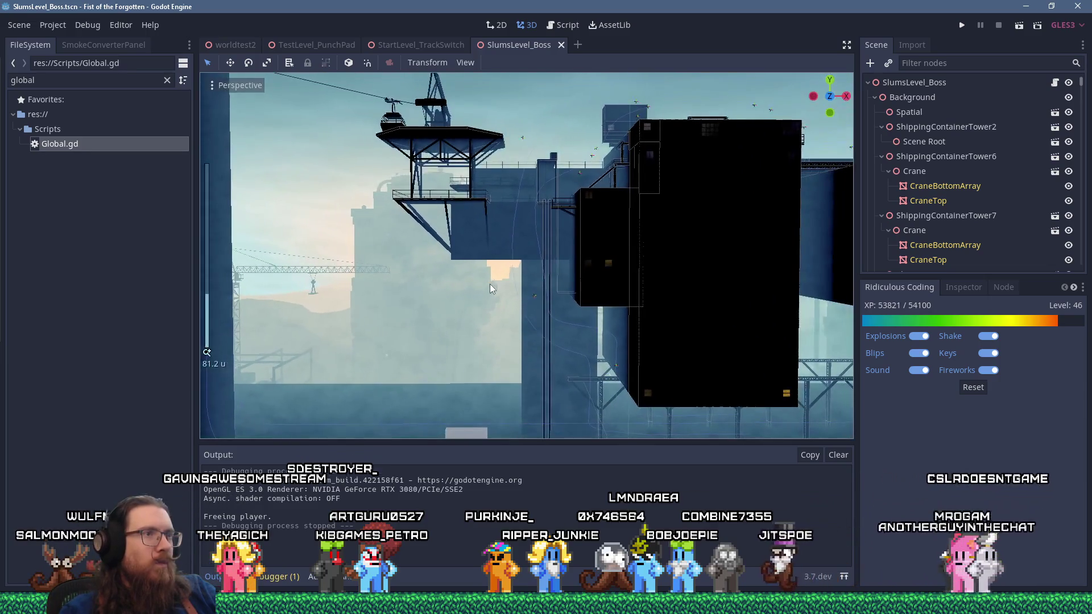
Select the AreaTrigger2 box on the dock floor below the container buildings.
mouse_move(490, 288)
left_mouse_down()
mouse_move(587, 286)
mouse_move(498, 278)
left_mouse_up()
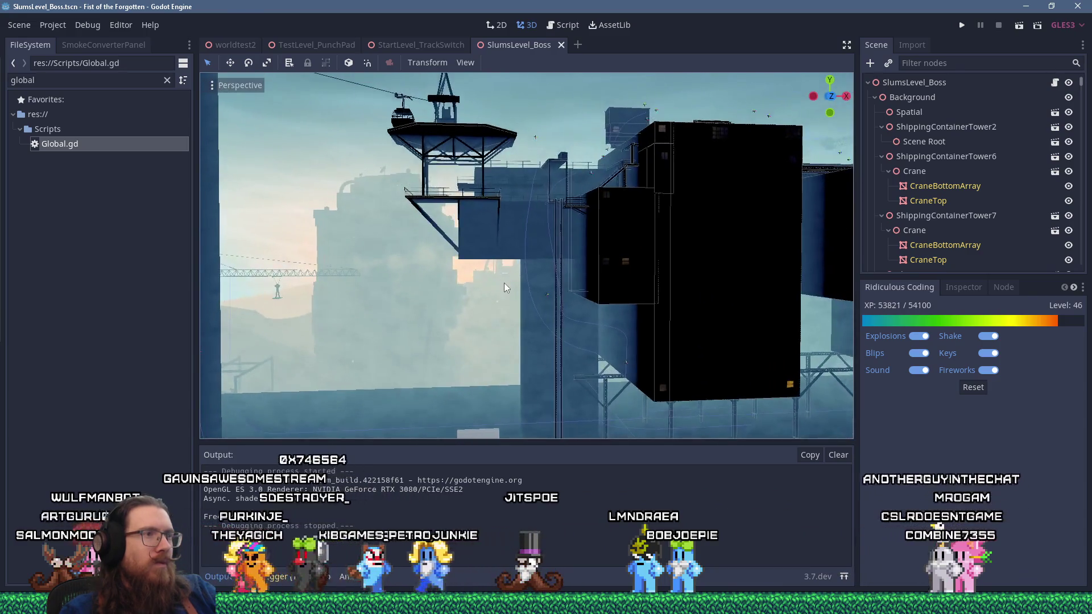
scroll(504, 282, "down", 3)
scroll(504, 282, "up", 4)
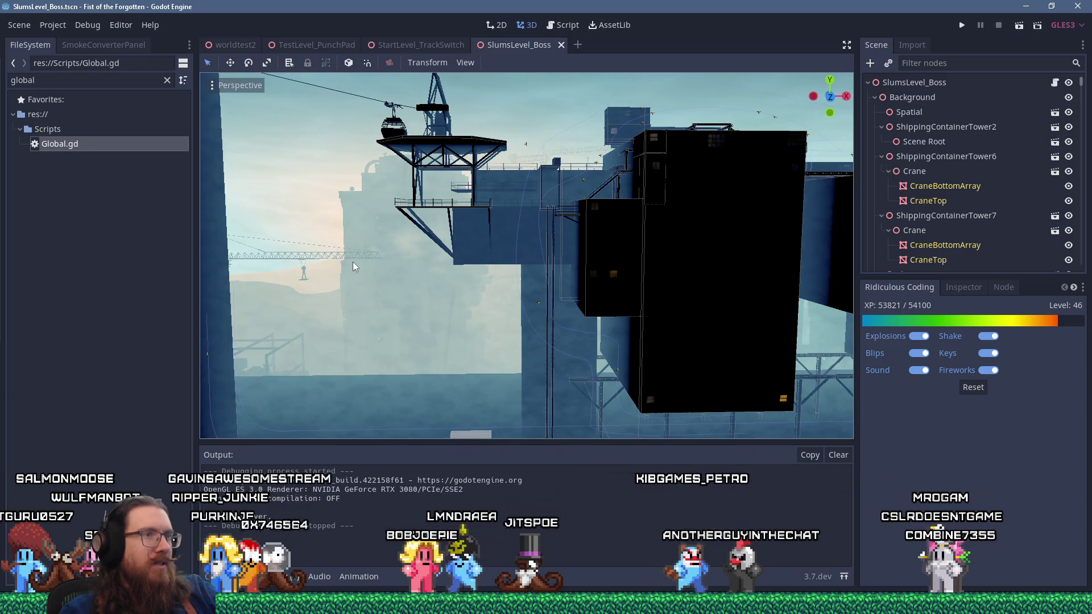
scroll(353, 265, "down", 3)
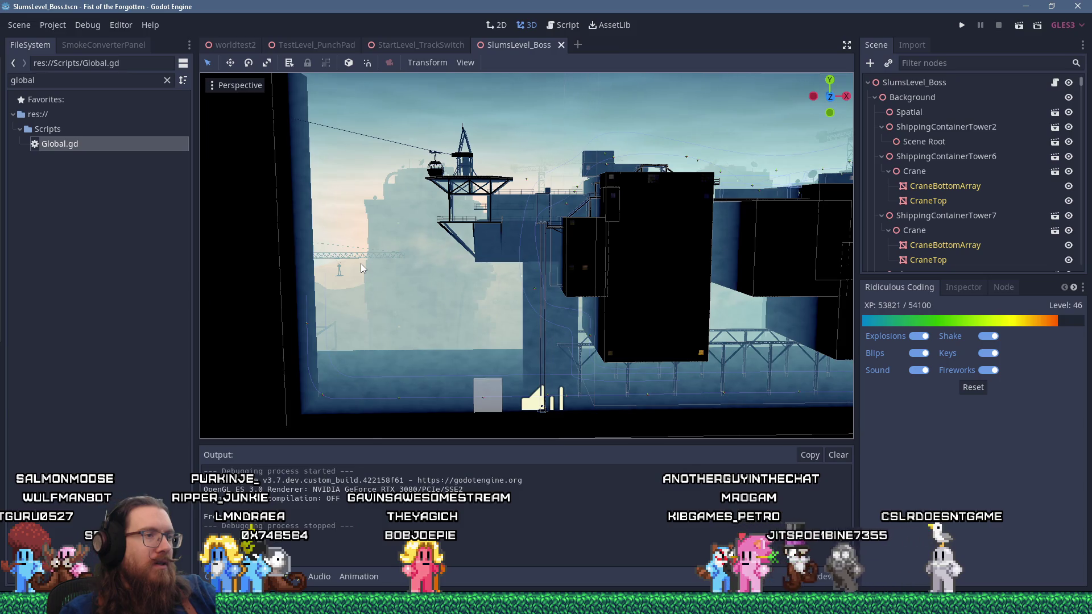
scroll(397, 312, "up", 3)
left_click(451, 288)
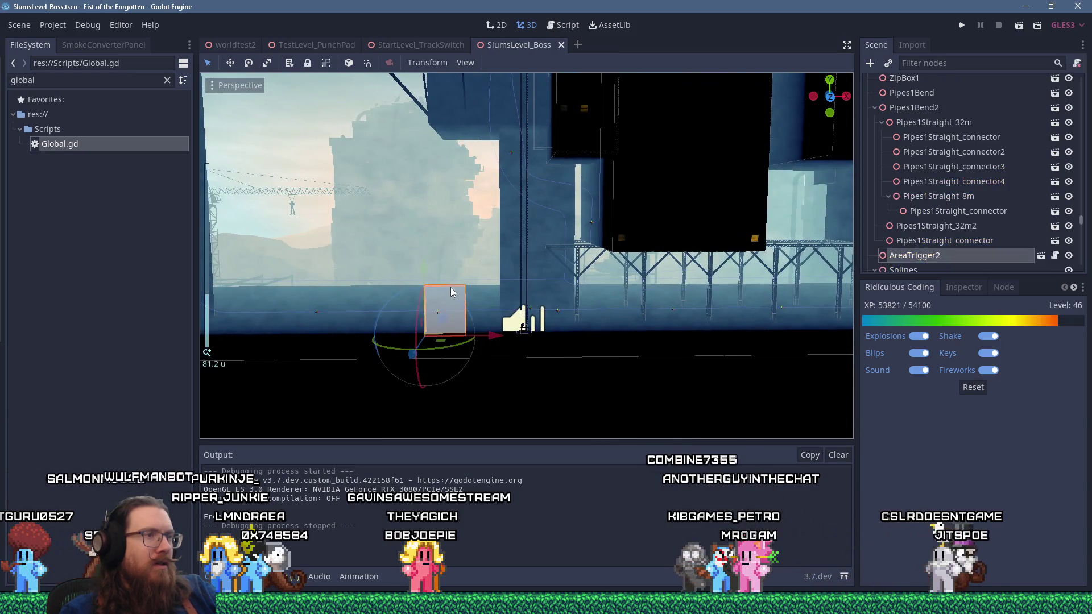
Show AreaTrigger2's Inspector properties (ElevatorReverse target, triggering enabled) and pull the view back over the level.
scroll(917, 218, "down", 3)
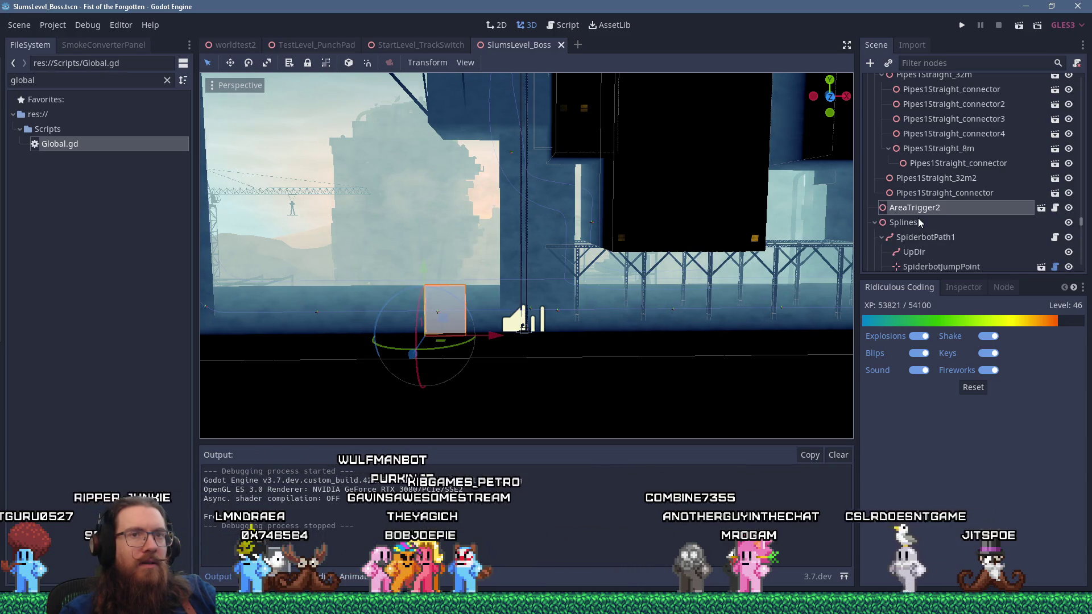
left_click(947, 289)
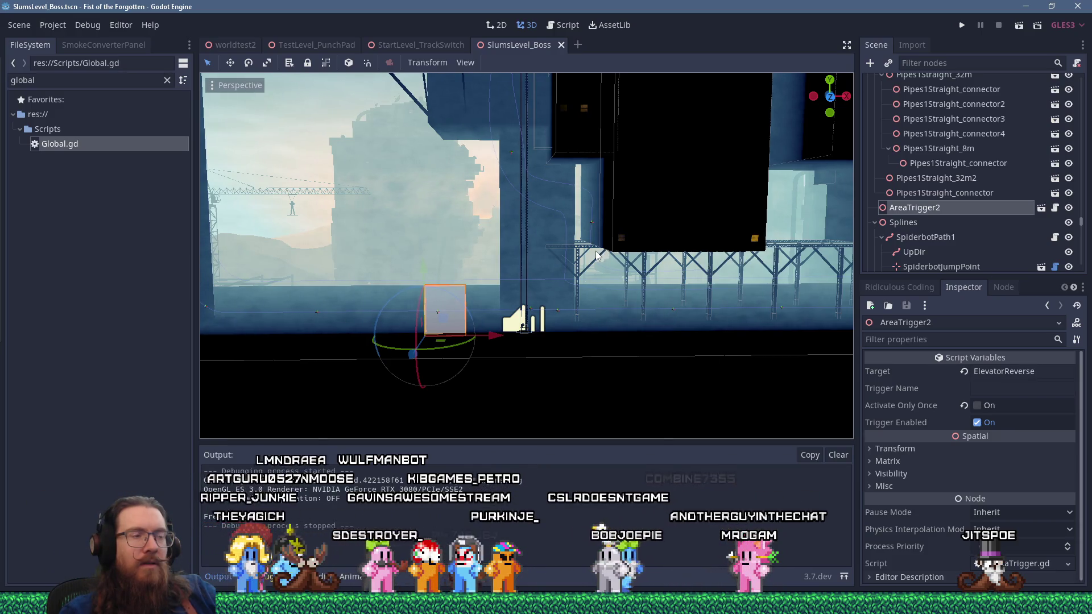
left_click_drag(597, 256, 309, 315)
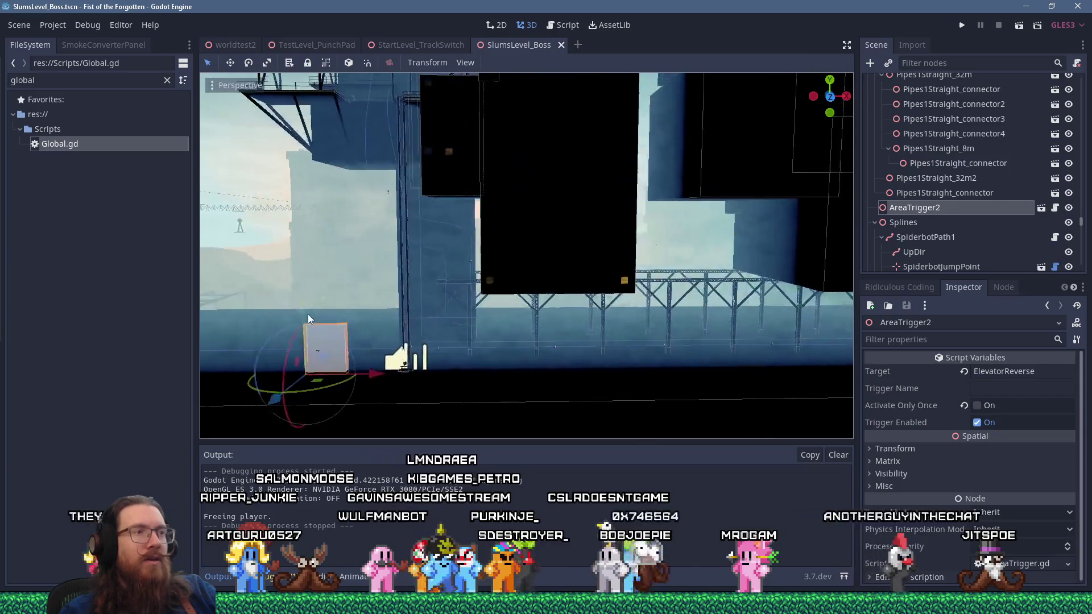
scroll(379, 294, "down", 5)
scroll(398, 264, "up", 3)
mouse_move(509, 230)
left_mouse_down()
mouse_move(504, 205)
mouse_move(505, 223)
left_mouse_up()
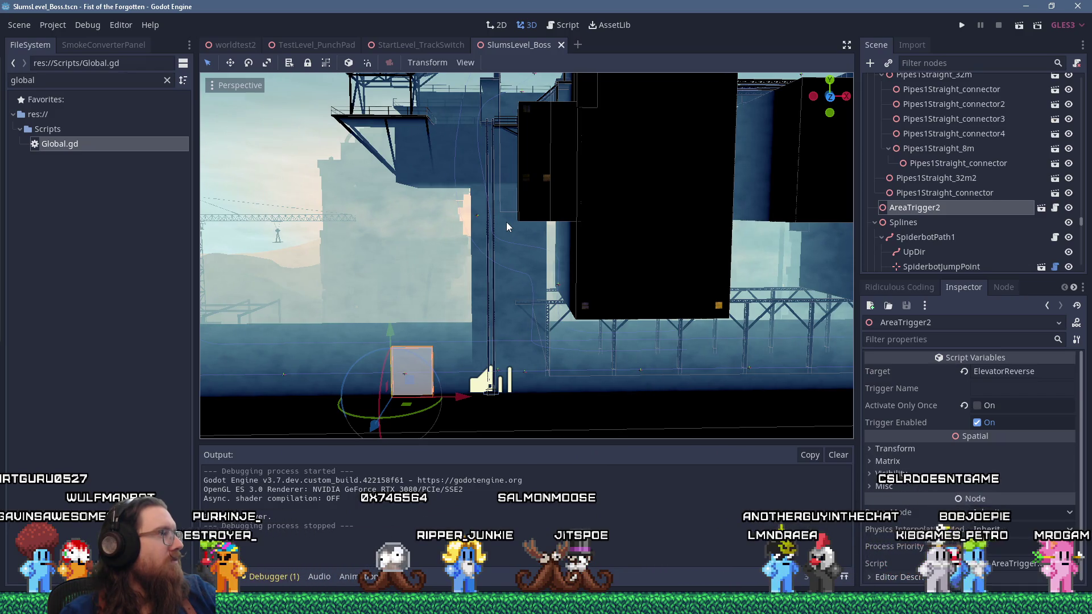
mouse_move(506, 204)
left_mouse_down()
mouse_move(533, 171)
mouse_move(457, 163)
mouse_move(542, 197)
mouse_move(556, 215)
mouse_move(552, 300)
mouse_move(557, 232)
left_mouse_up()
scroll(561, 222, "up", 3)
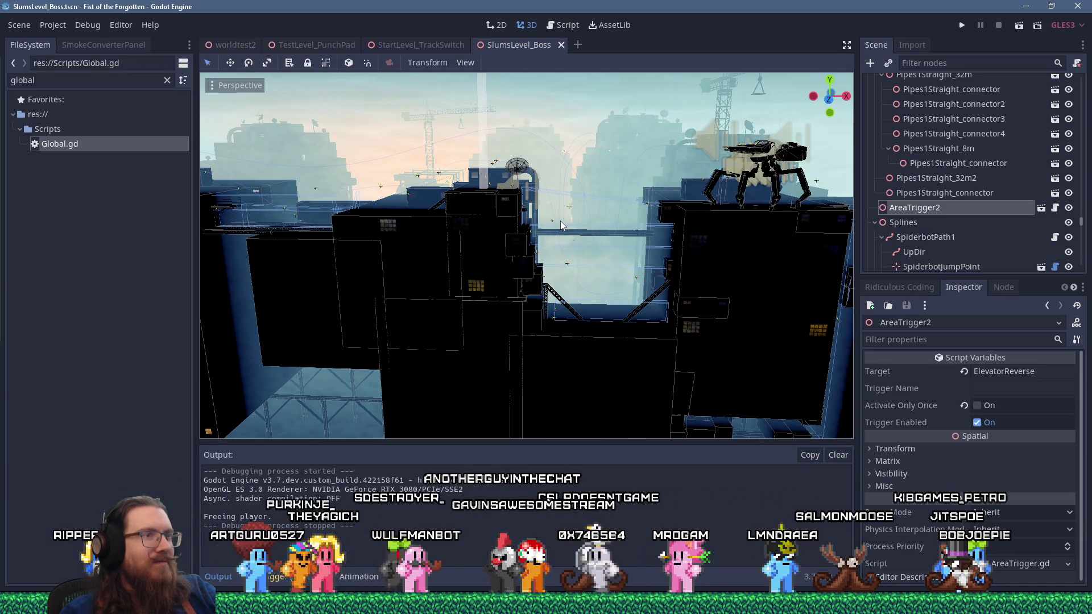
scroll(561, 221, "down", 6)
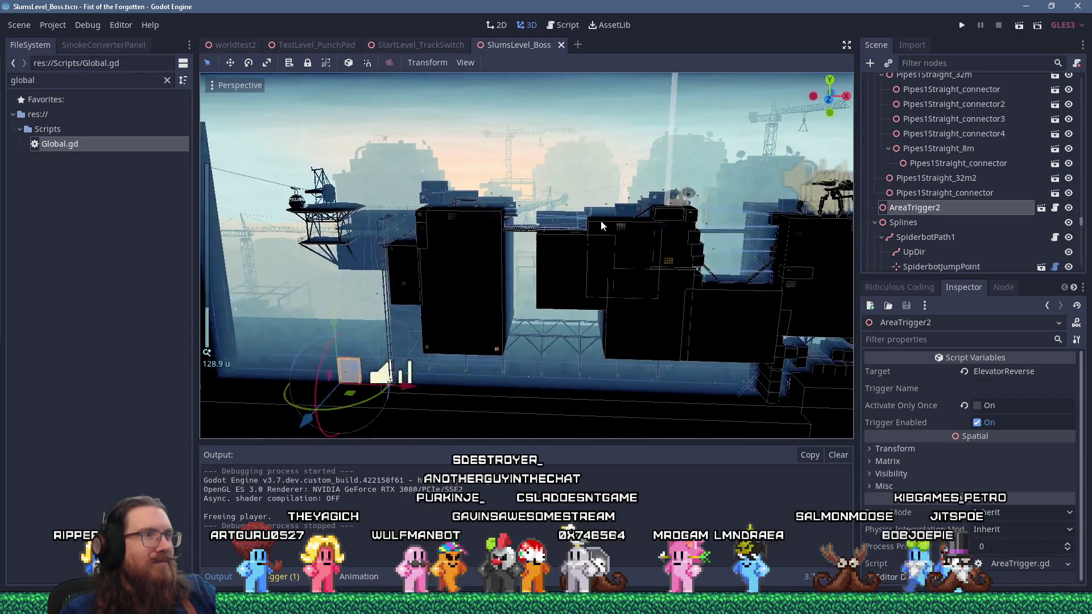
scroll(601, 220, "up", 4)
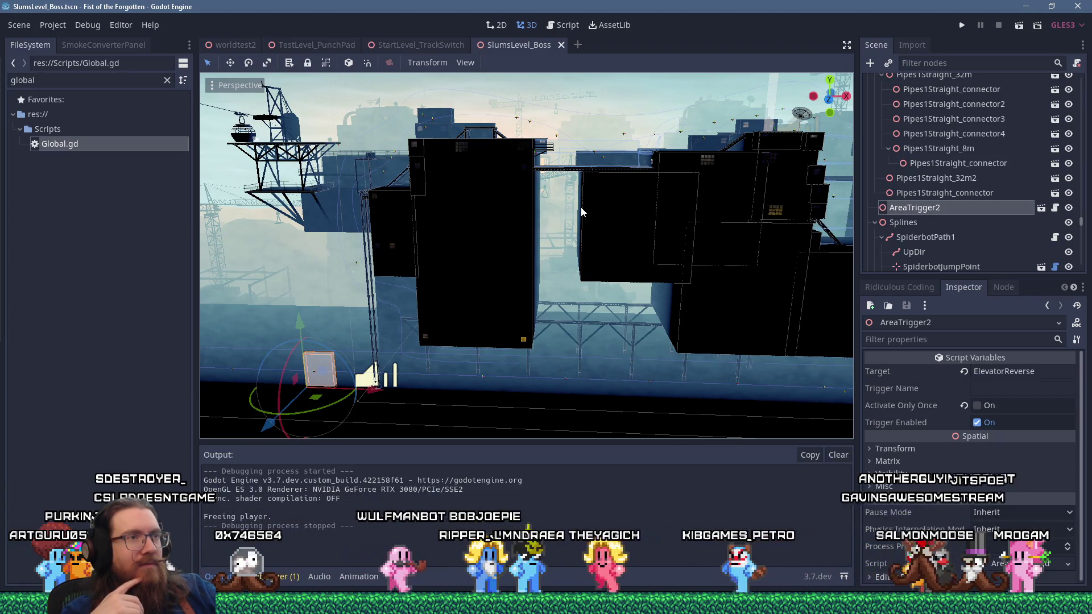
scroll(650, 242, "up", 5)
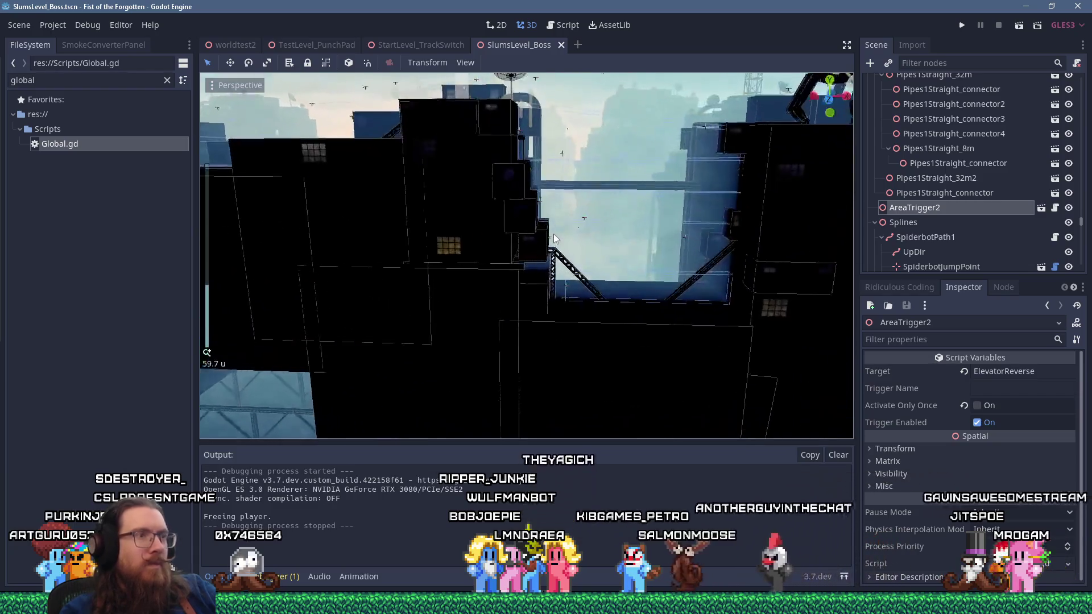
mouse_move(555, 239)
left_mouse_down()
mouse_move(533, 255)
mouse_move(540, 286)
mouse_move(488, 214)
mouse_move(562, 284)
mouse_move(569, 270)
mouse_move(679, 286)
mouse_move(629, 253)
mouse_move(624, 236)
mouse_move(650, 285)
mouse_move(587, 267)
mouse_move(650, 287)
mouse_move(538, 274)
mouse_move(619, 284)
left_mouse_up()
key("s")
scroll(626, 252, "up", 2)
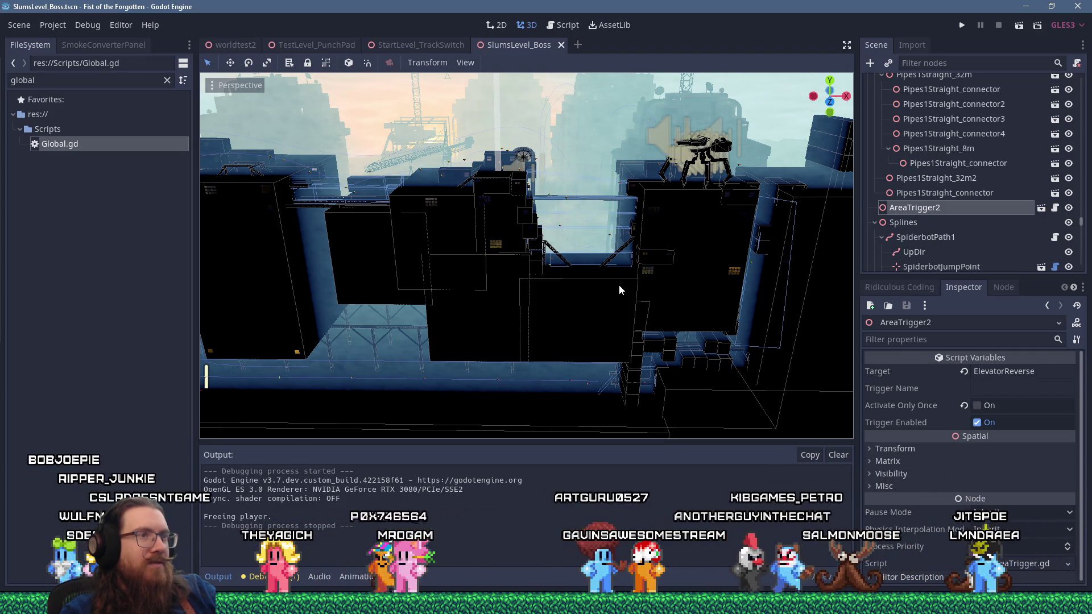
left_click_drag(619, 286, 617, 256)
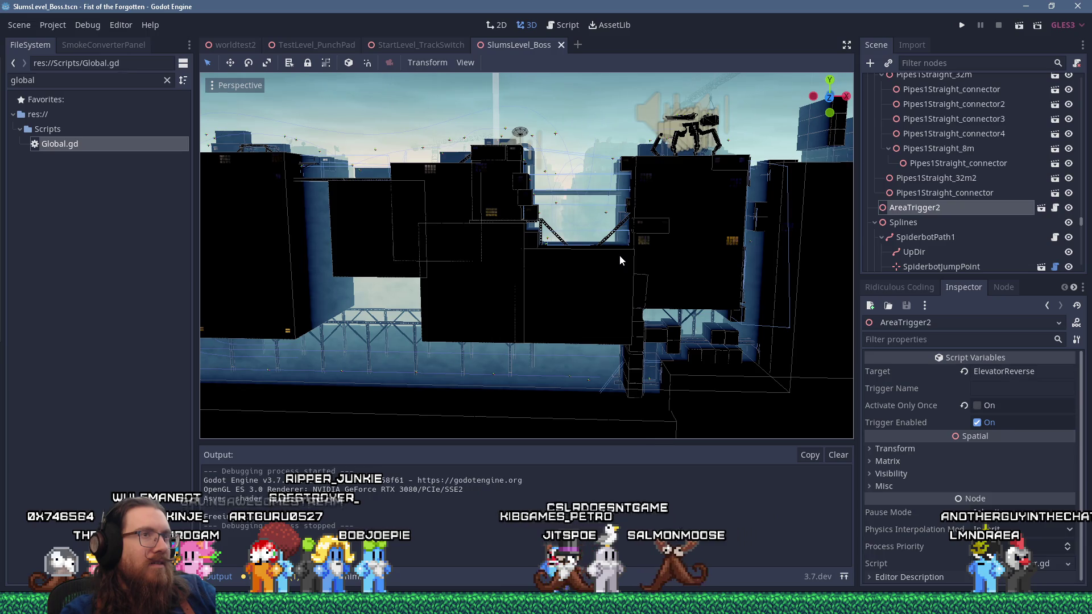
scroll(620, 255, "up", 5)
mouse_move(520, 253)
left_mouse_down()
mouse_move(650, 276)
mouse_move(750, 270)
mouse_move(654, 243)
mouse_move(615, 246)
left_mouse_up()
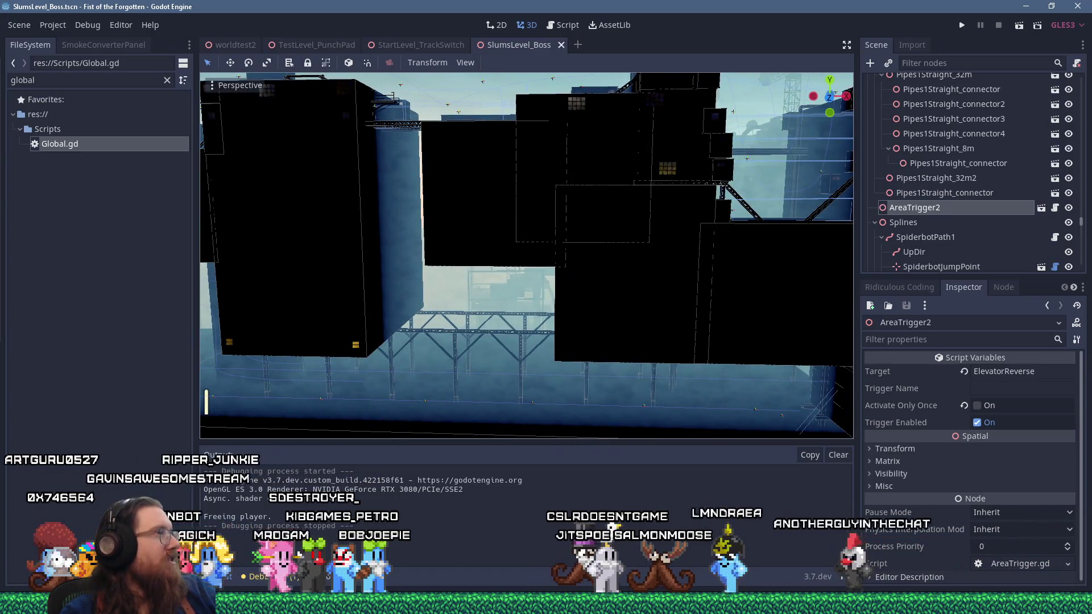
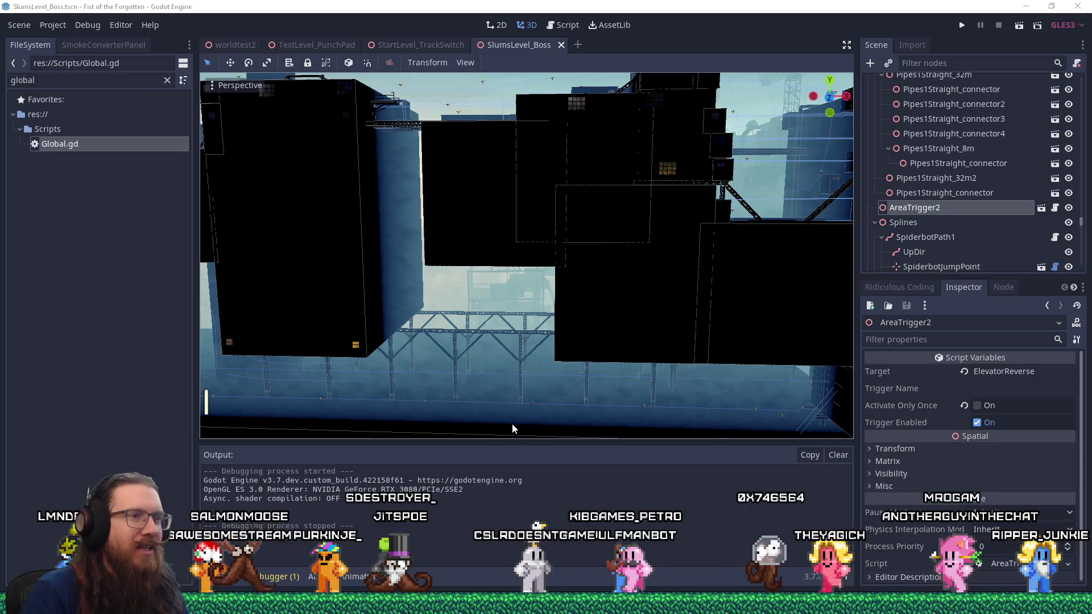
Open e:\projects\kook from the Run prompt and launch the godot_kook_editor shortcut.
mouse_move(491, 365)
left_mouse_down()
mouse_move(532, 317)
mouse_move(579, 318)
mouse_move(601, 361)
mouse_move(507, 370)
mouse_move(503, 393)
mouse_move(546, 341)
mouse_move(557, 342)
mouse_move(558, 391)
mouse_move(590, 353)
mouse_move(597, 383)
mouse_move(619, 302)
left_mouse_up()
scroll(579, 319, "up", 2)
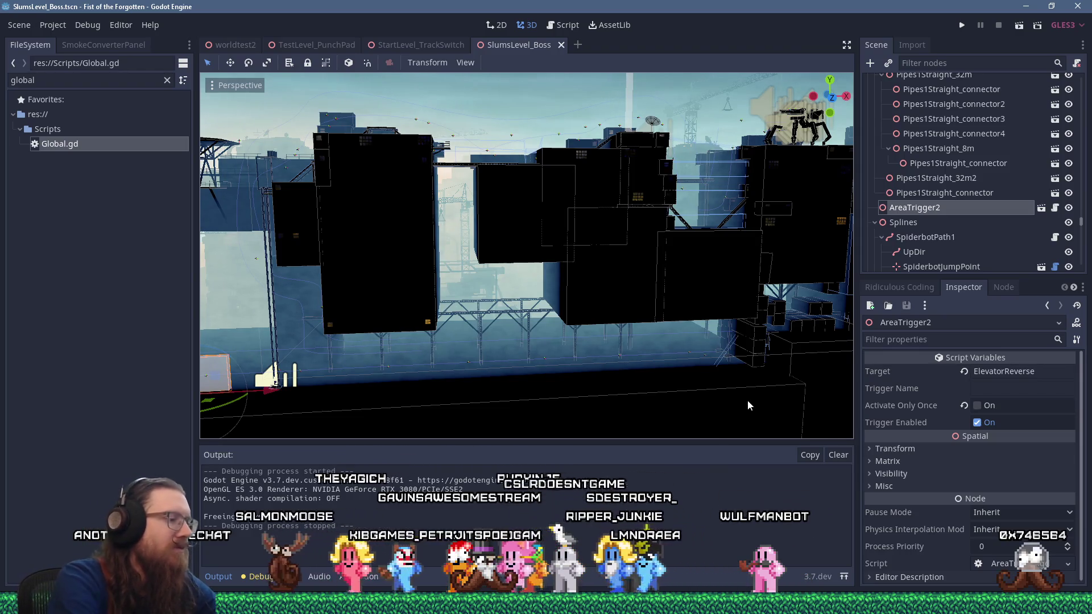
key("super+r")
type("e")
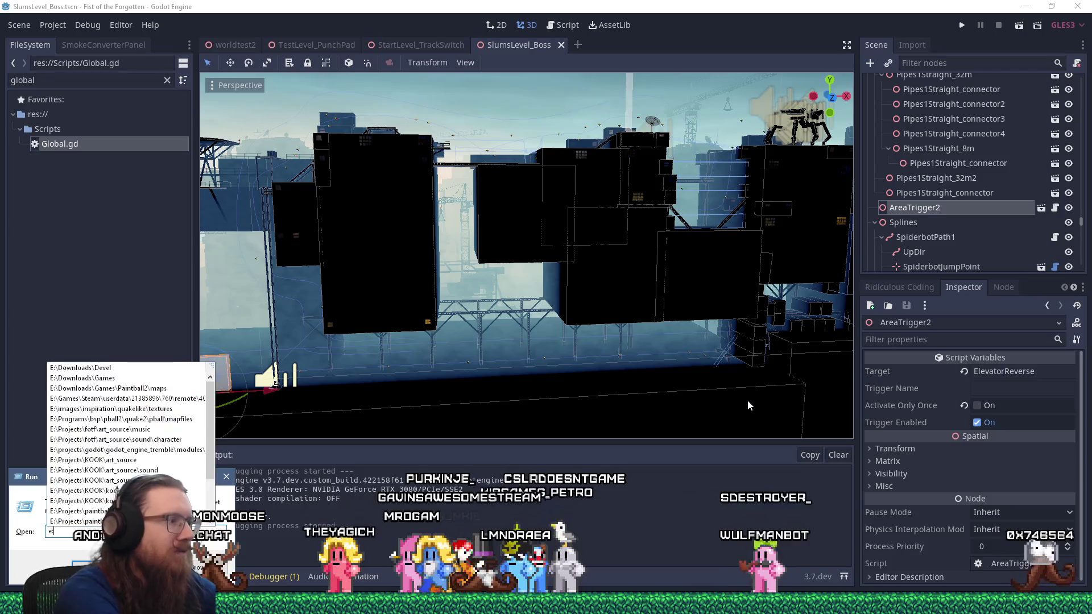
type(":\\projects\\kook")
key("Return")
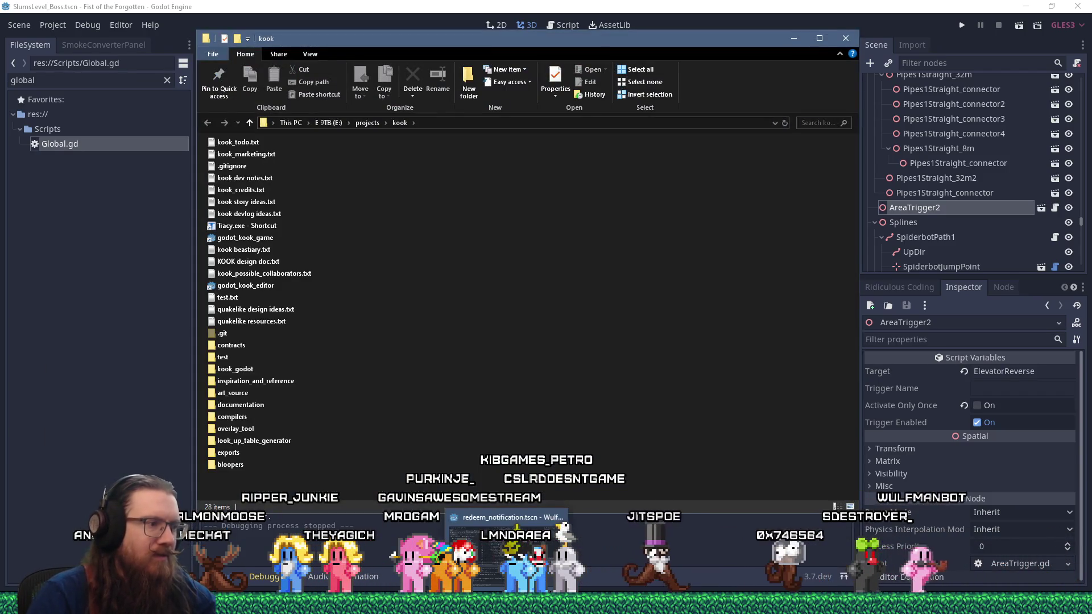
left_click(275, 288)
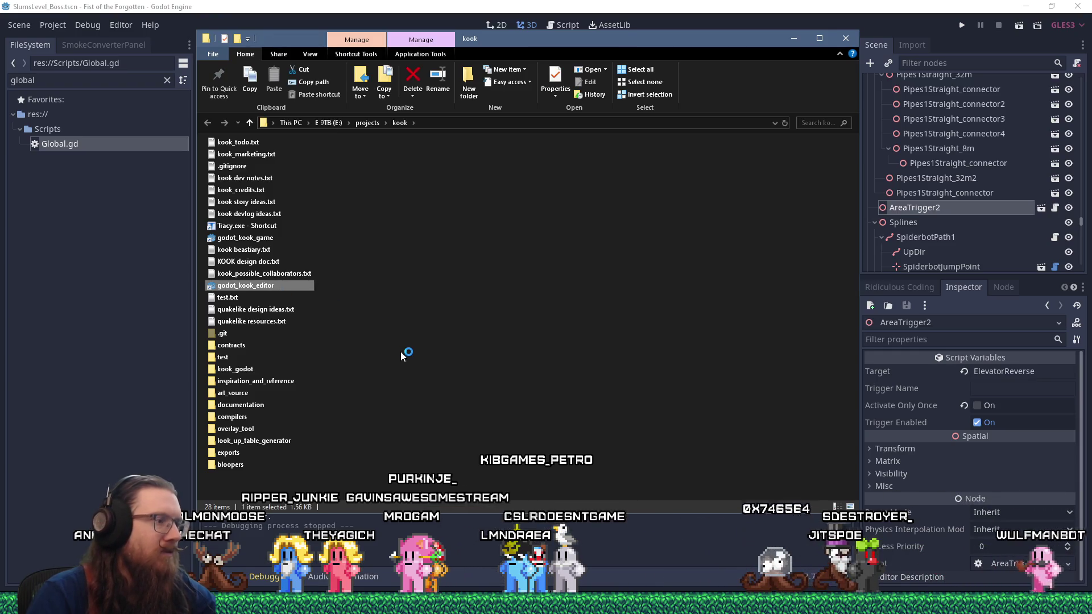
key("Return")
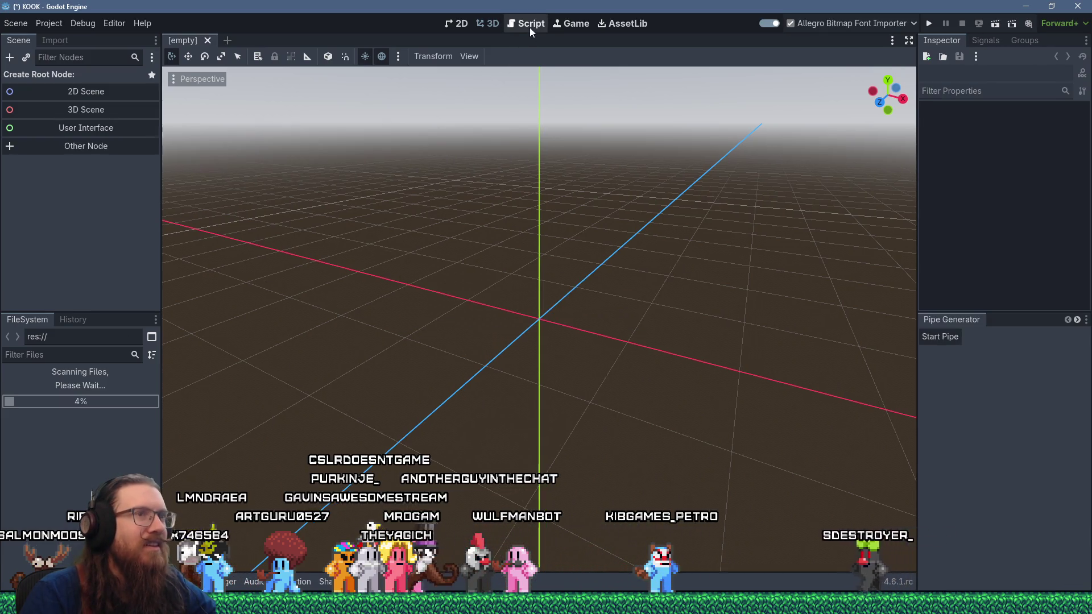
Switch to the Script workspace and dismiss the Not Responding prompt so london1 reopens.
left_click(530, 27)
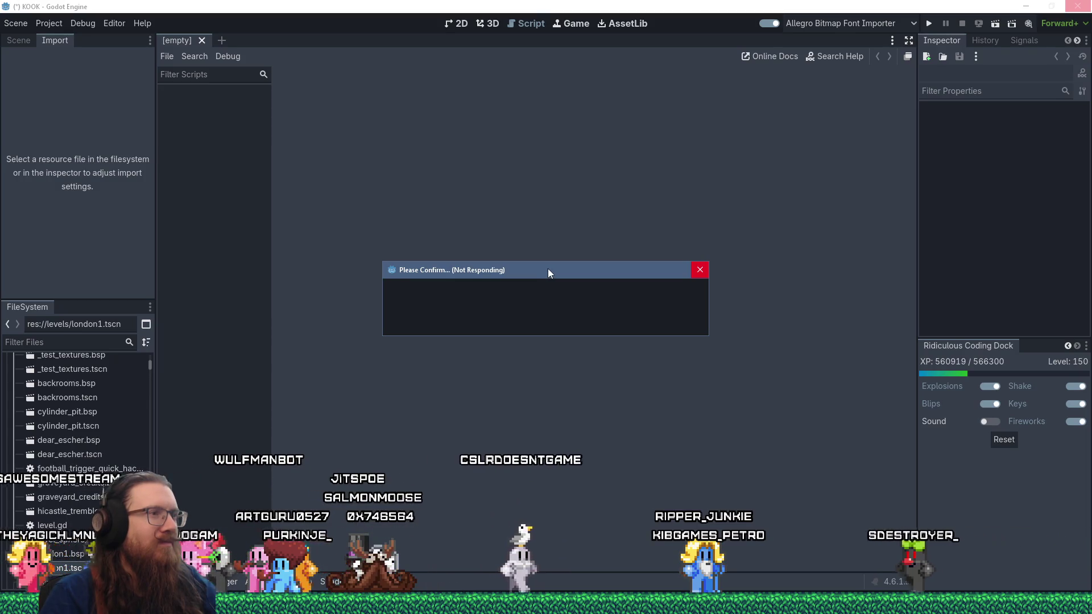
mouse_move(548, 269)
left_mouse_down()
mouse_move(695, 214)
mouse_move(586, 184)
left_mouse_up()
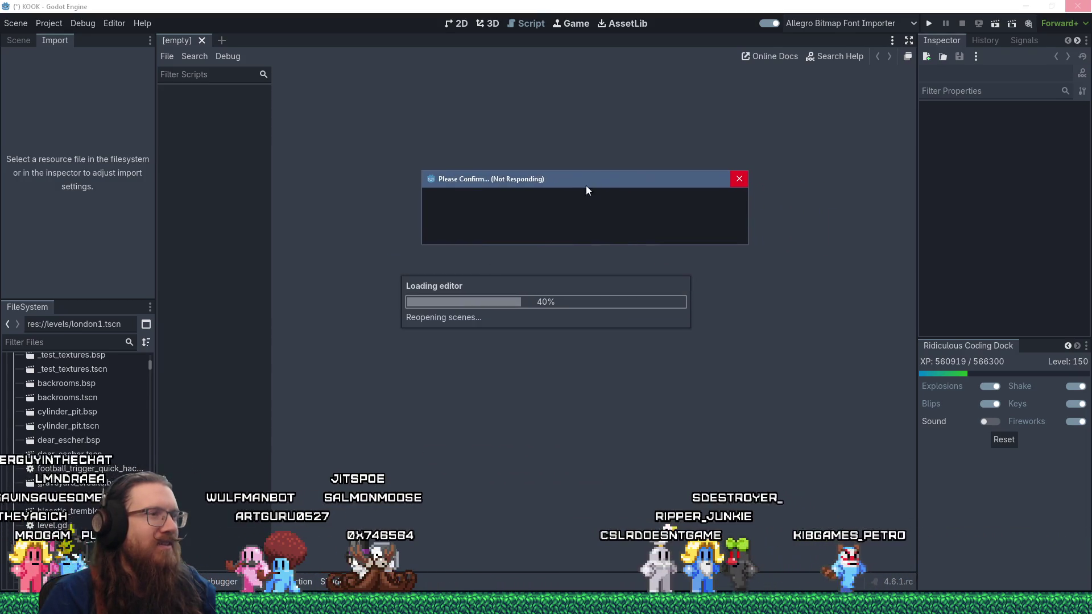
left_click(735, 181)
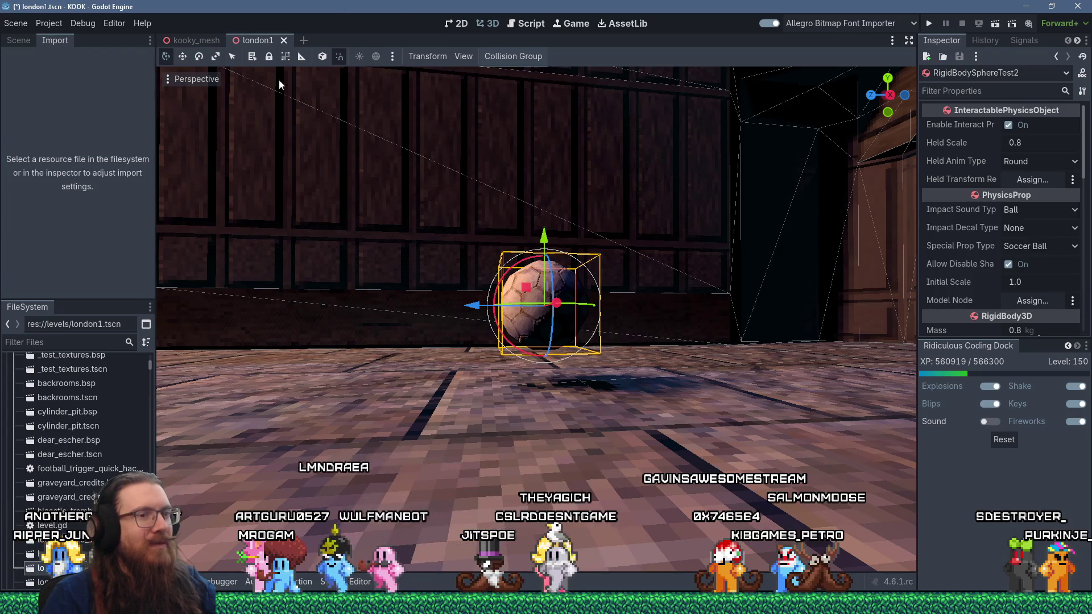
Check disk usage in Task Manager, then open _test_alpha_collision despite the warning.
right_click(967, 603)
left_click(950, 531)
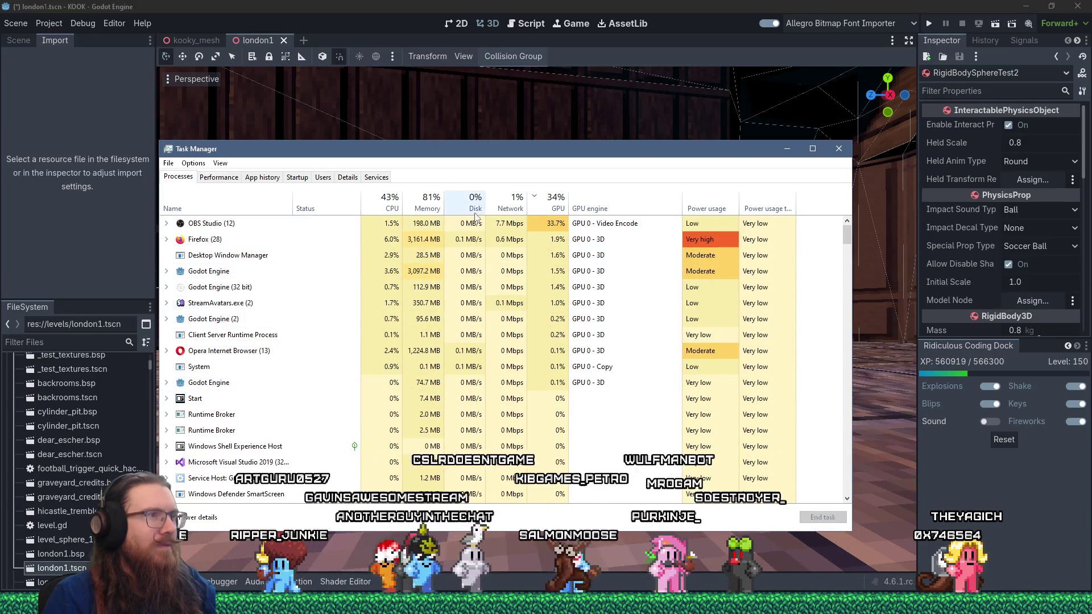
left_click_drag(500, 154, 573, 268)
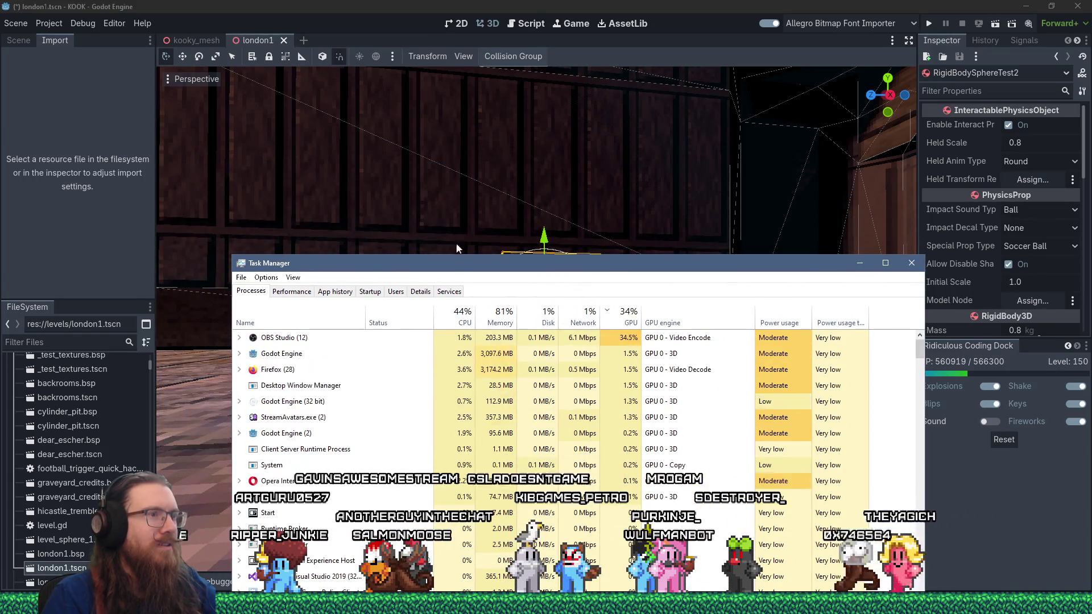
left_click(549, 319)
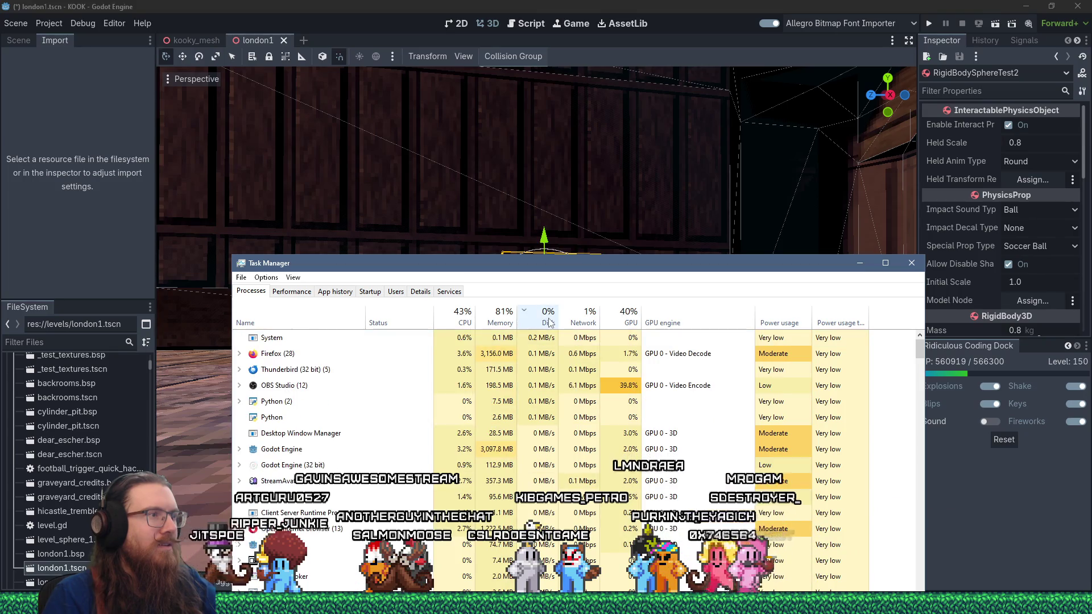
key("alt+Tab")
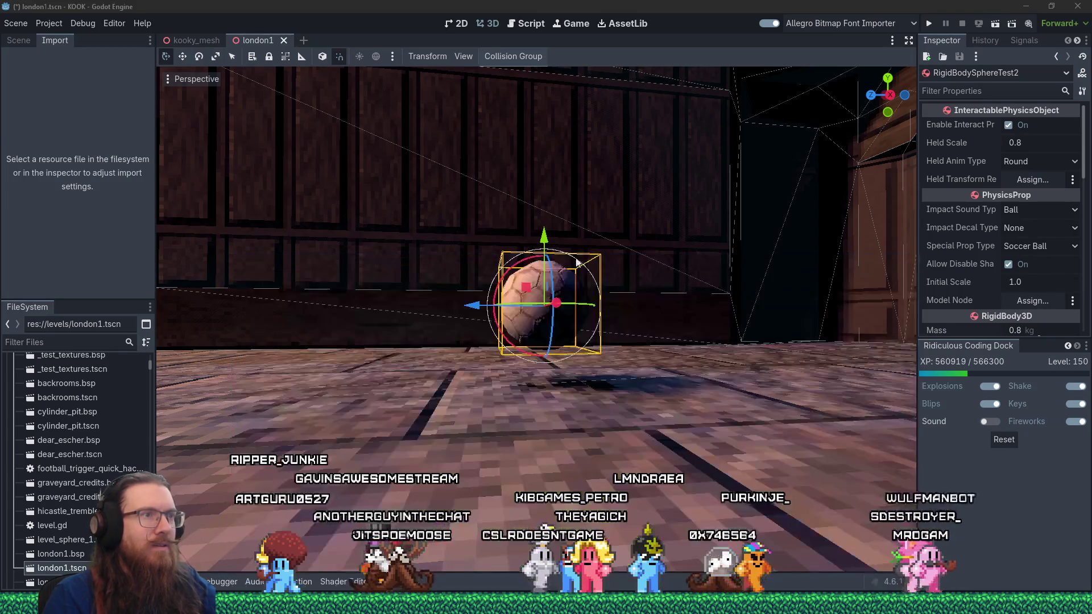
left_click(607, 237)
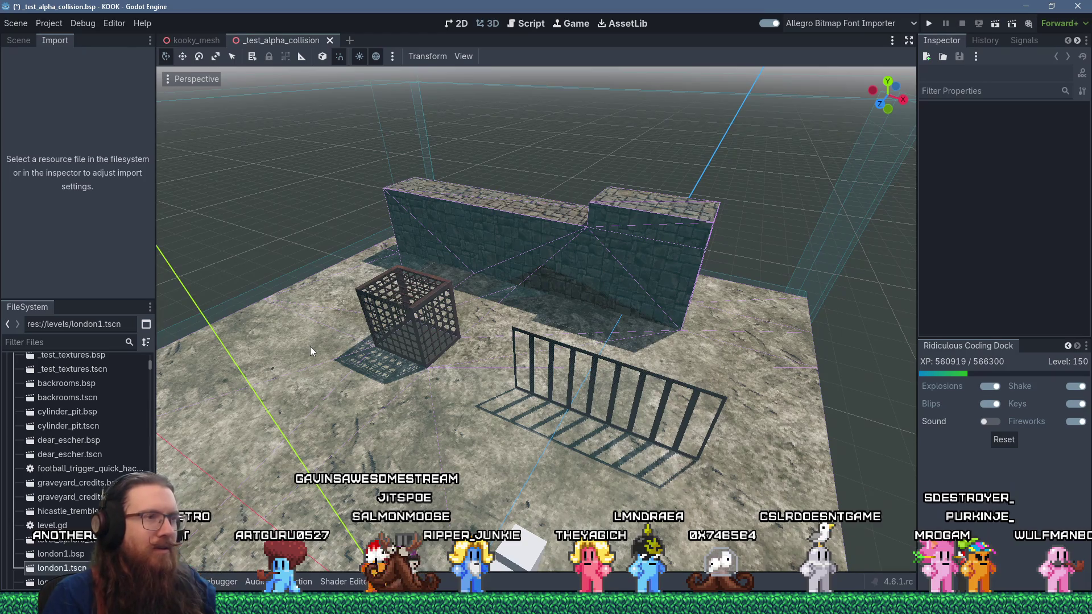
Show bsp_reader.gd, place the cursor on lines 925 and 924, and start a text search.
left_click(530, 21)
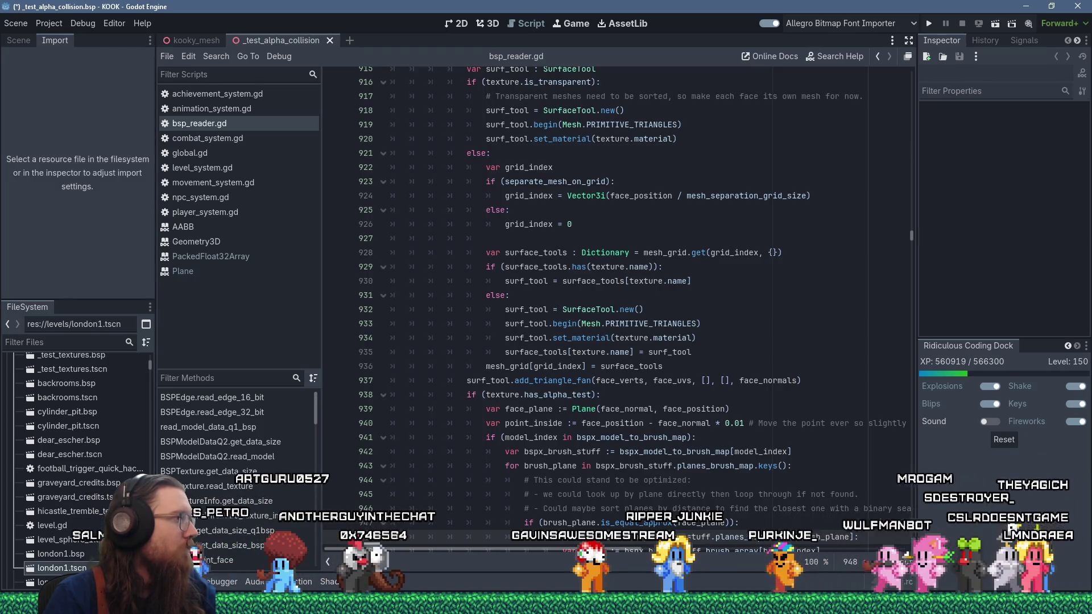
left_click(515, 213)
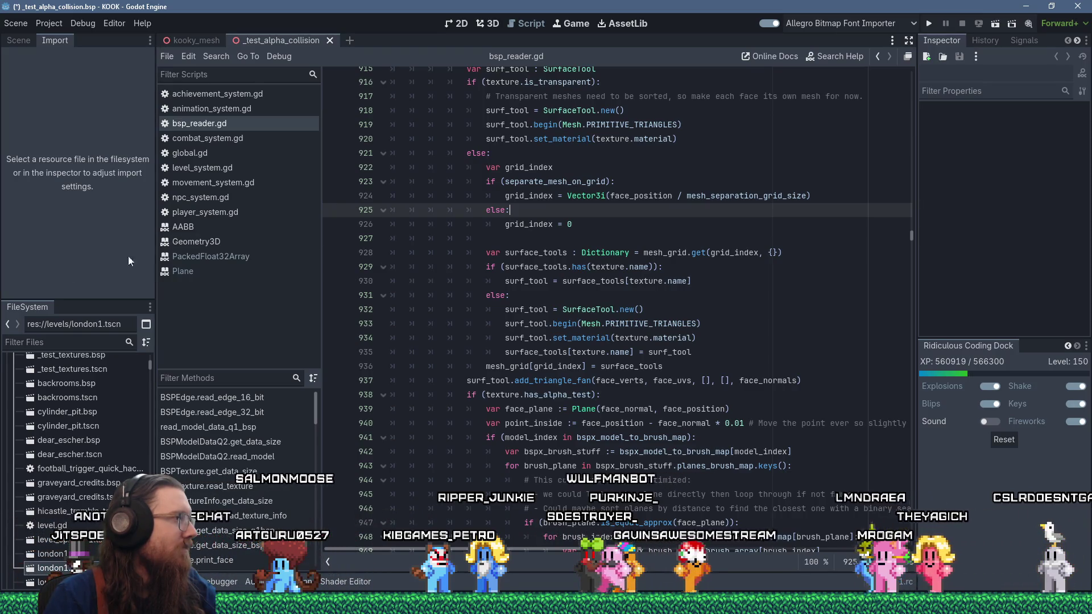
left_click(543, 196)
key("ctrl+f")
type("shu")
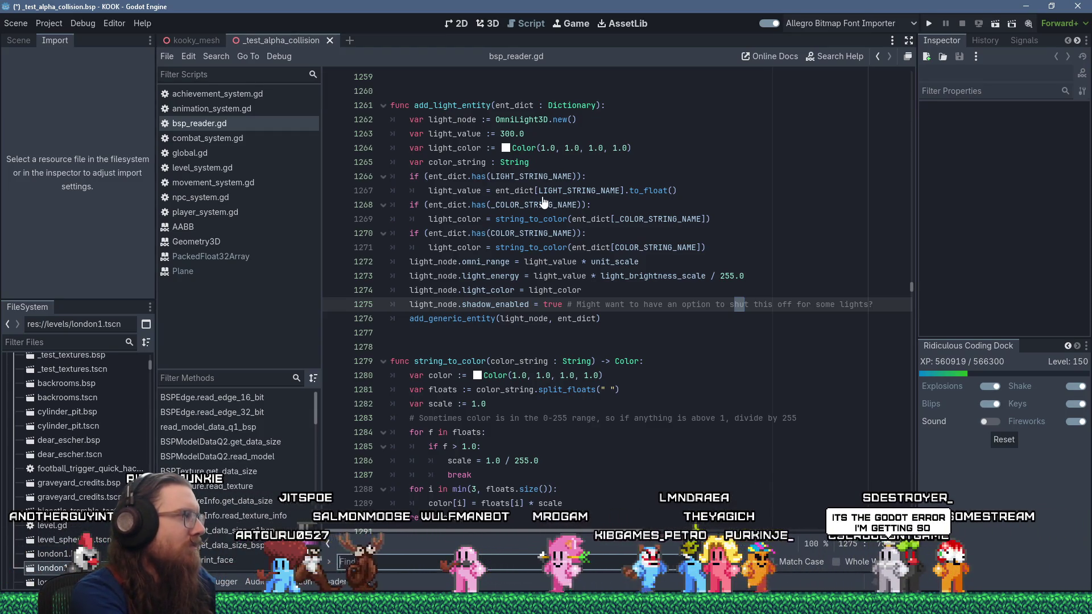
Search for 'failed', then select the convex shape failure message and its size check on line 1414.
type("failed")
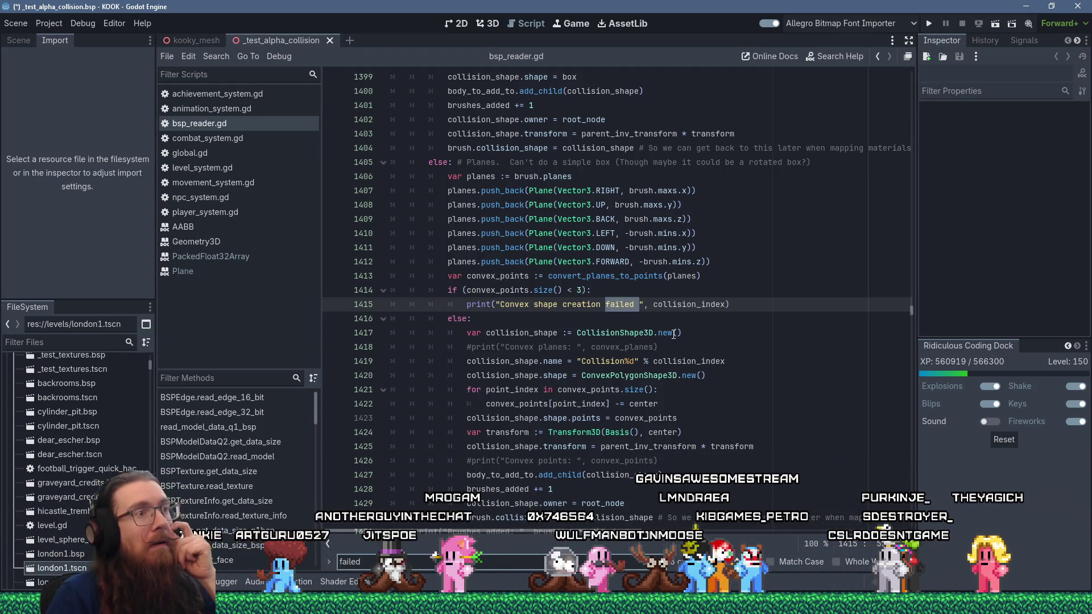
left_click_drag(500, 304, 625, 306)
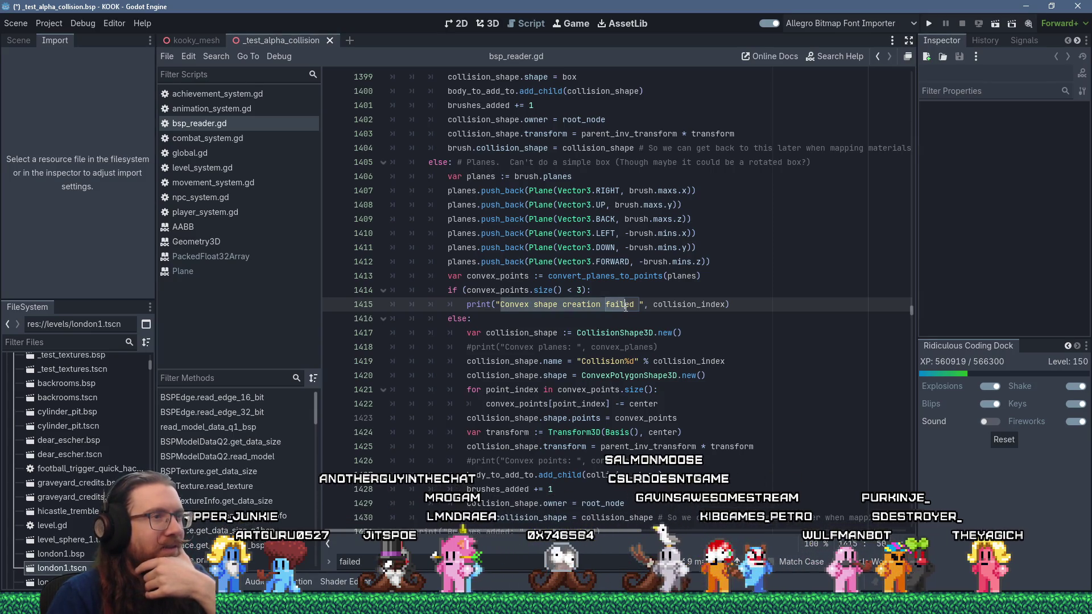
left_click(581, 290)
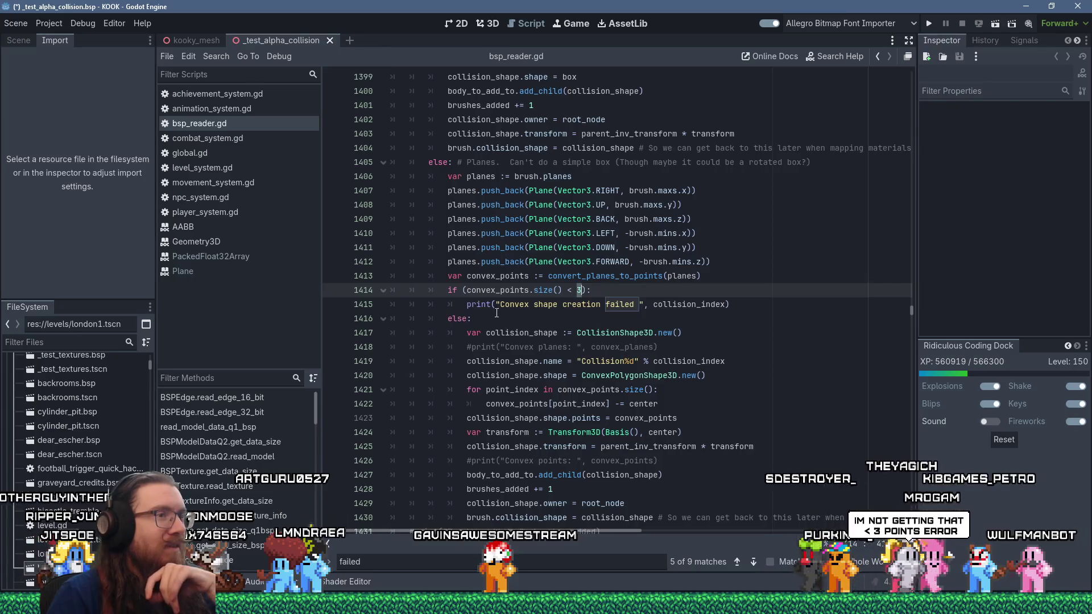
scroll(496, 313, "down", 2)
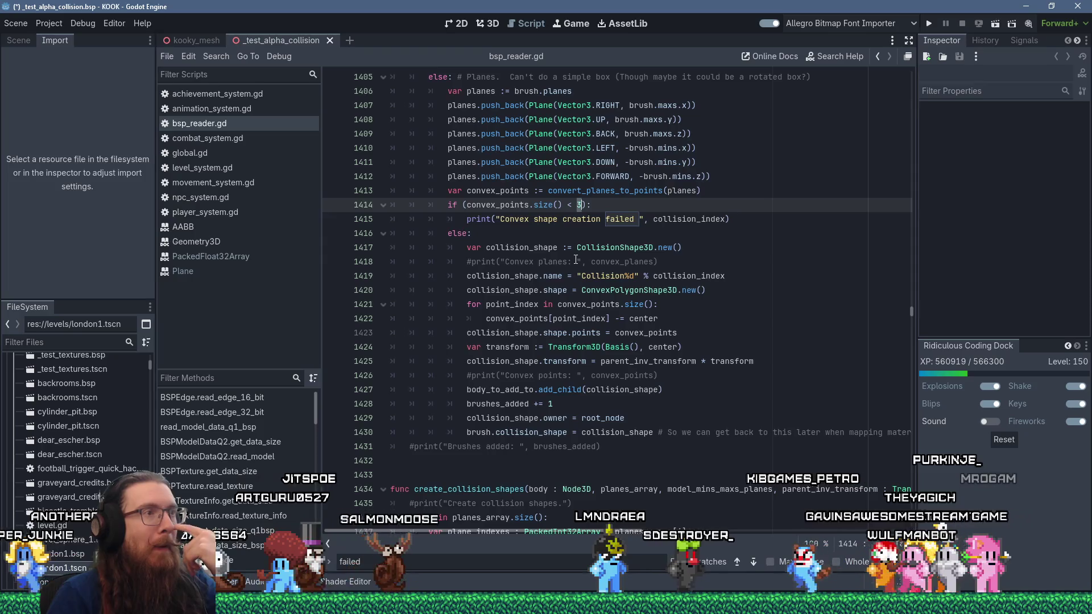
left_click(611, 191)
mouse_move(611, 189)
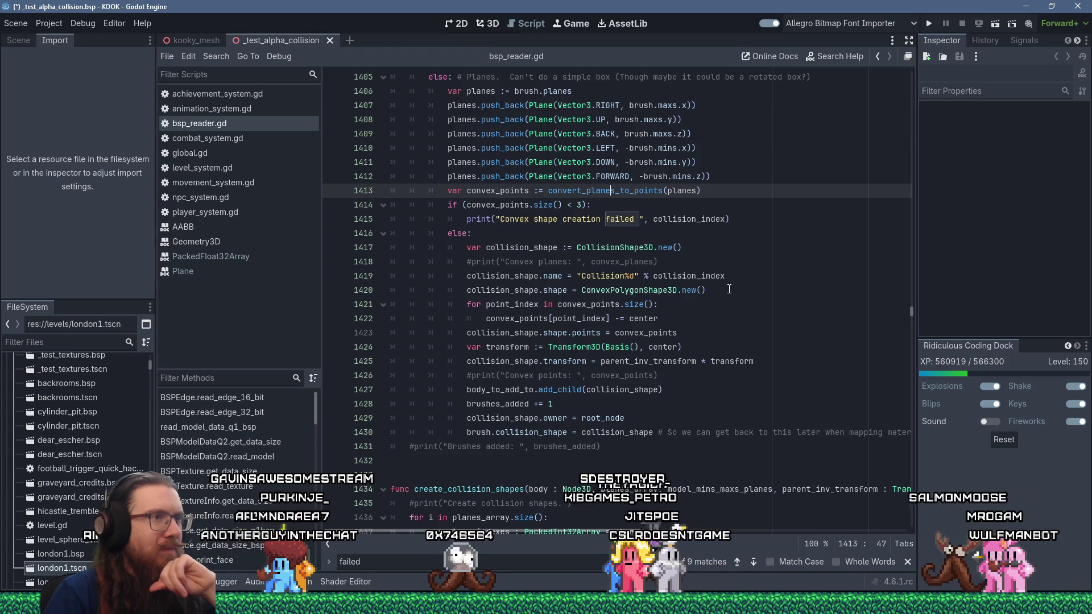
left_click(624, 248)
left_click(585, 291)
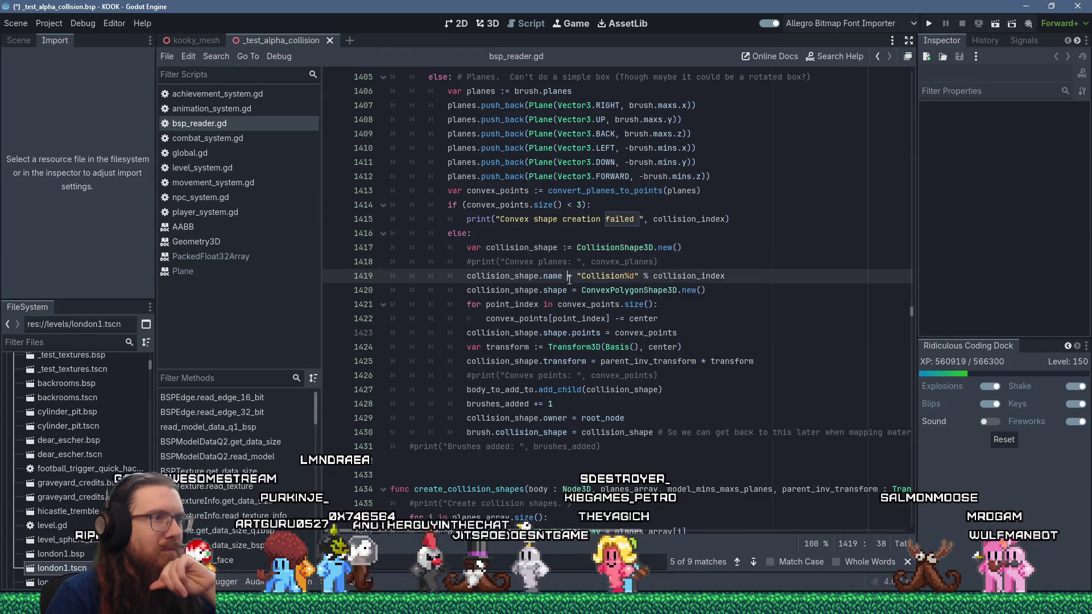
left_click(558, 334)
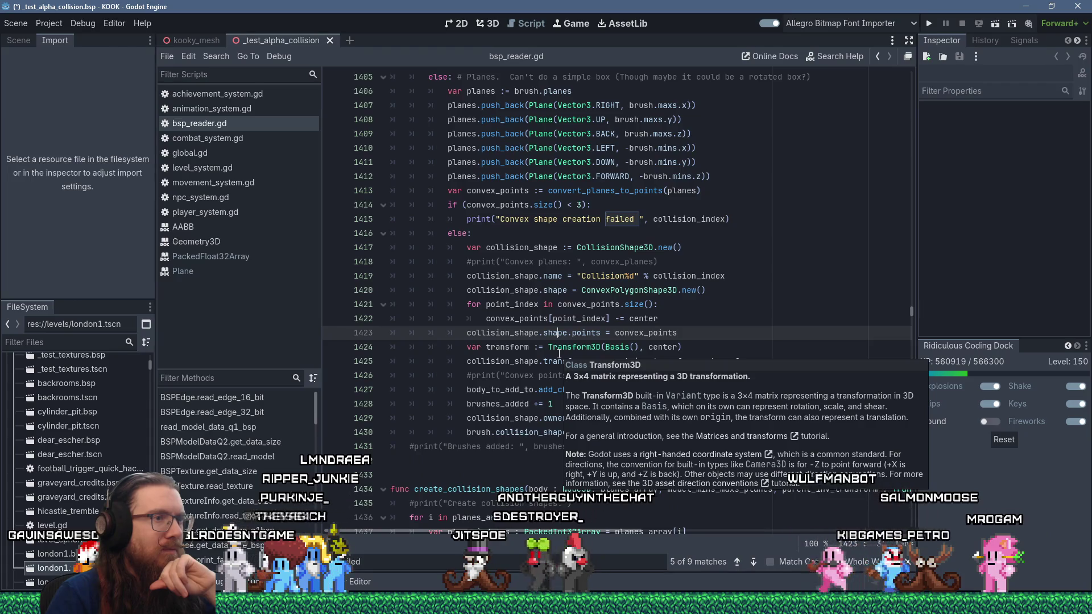
double_click(511, 334)
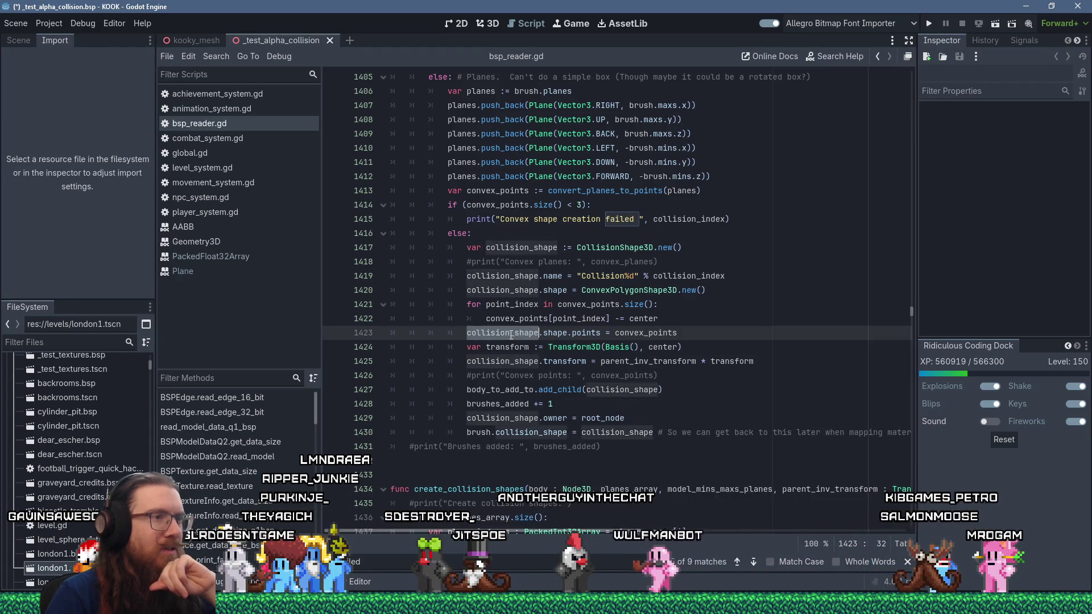
double_click(562, 333)
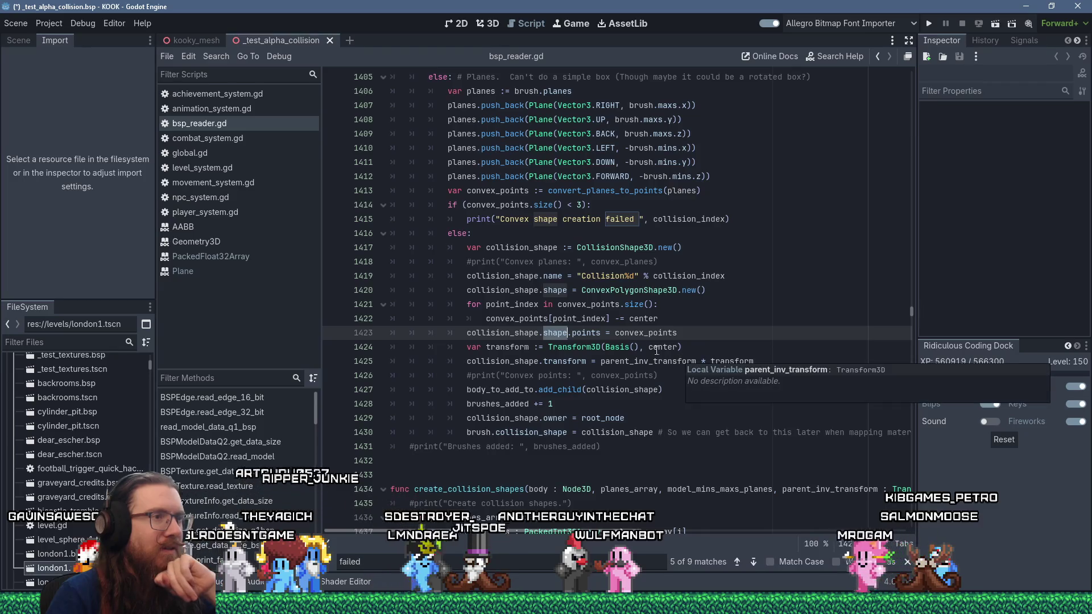
key("ctrl+Right")
key("ctrl+shift+Right")
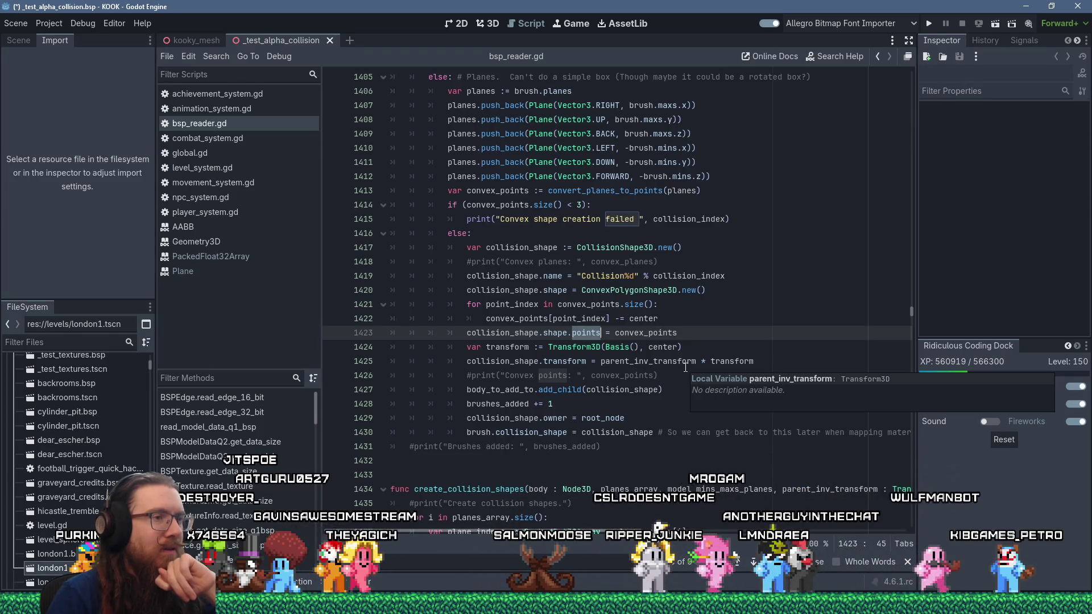
left_click(475, 374)
left_click(472, 373)
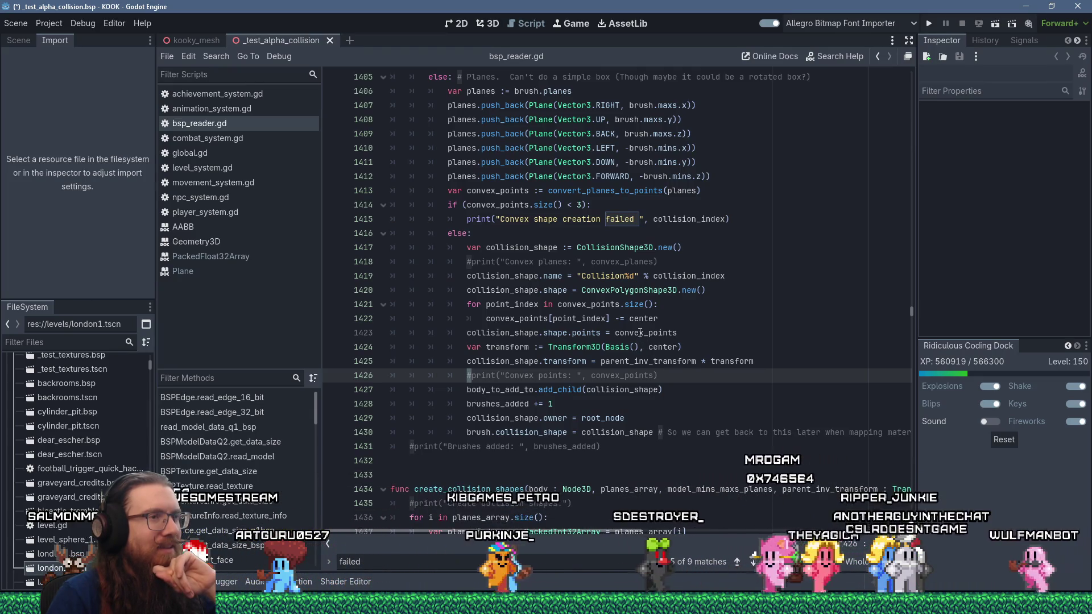
mouse_move(640, 332)
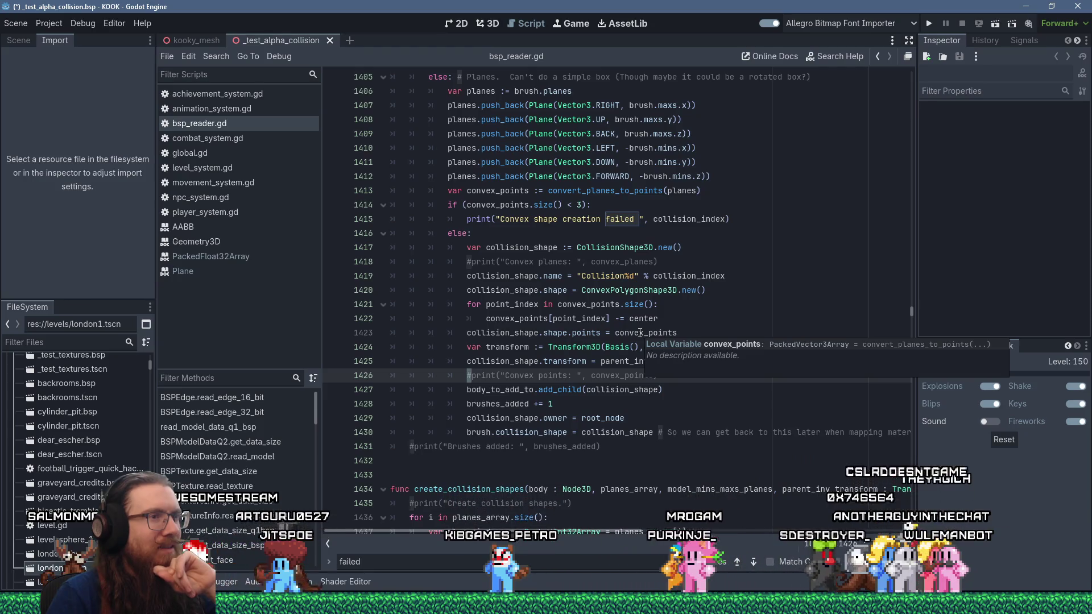
double_click(640, 333)
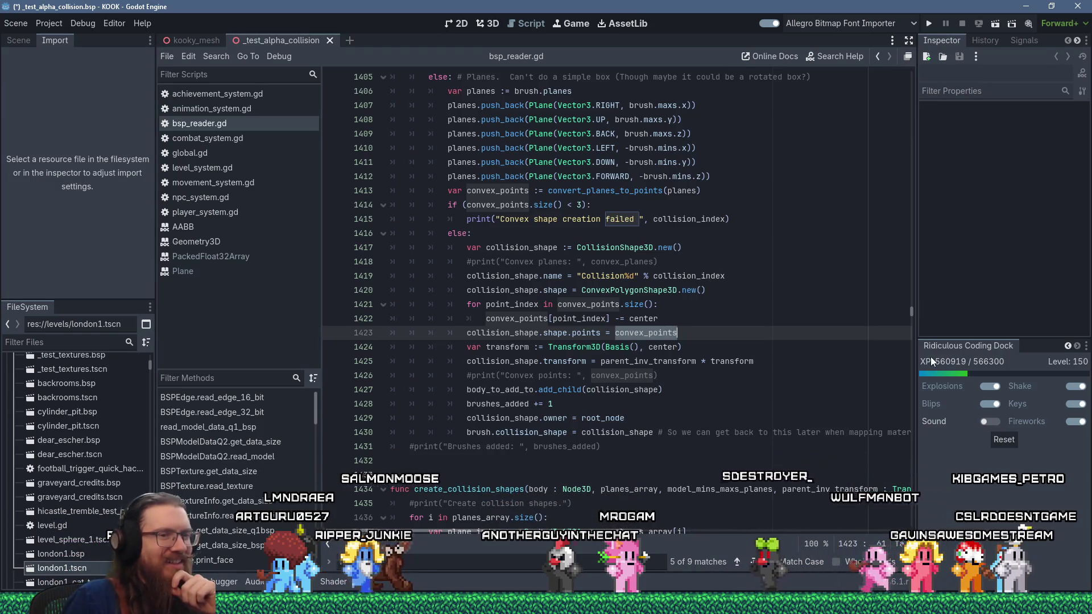
key("alt+Tab")
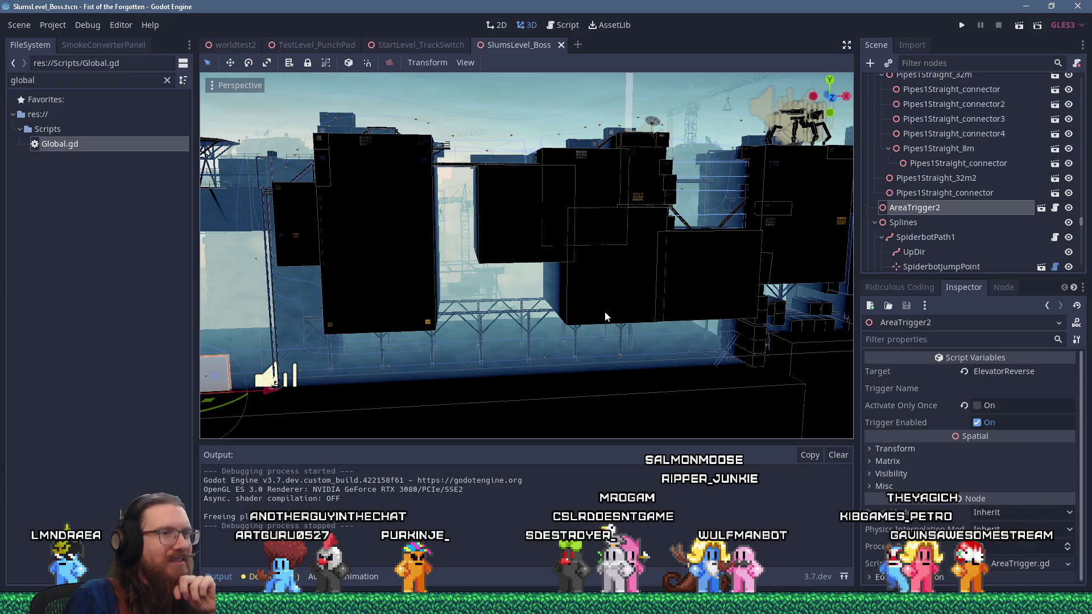
Orbit the SlumsLevel_Boss view, then bring up fotf_todo.txt from the Notepad taskbar previews.
mouse_move(639, 299)
left_mouse_down()
mouse_move(630, 324)
mouse_move(659, 323)
left_mouse_up()
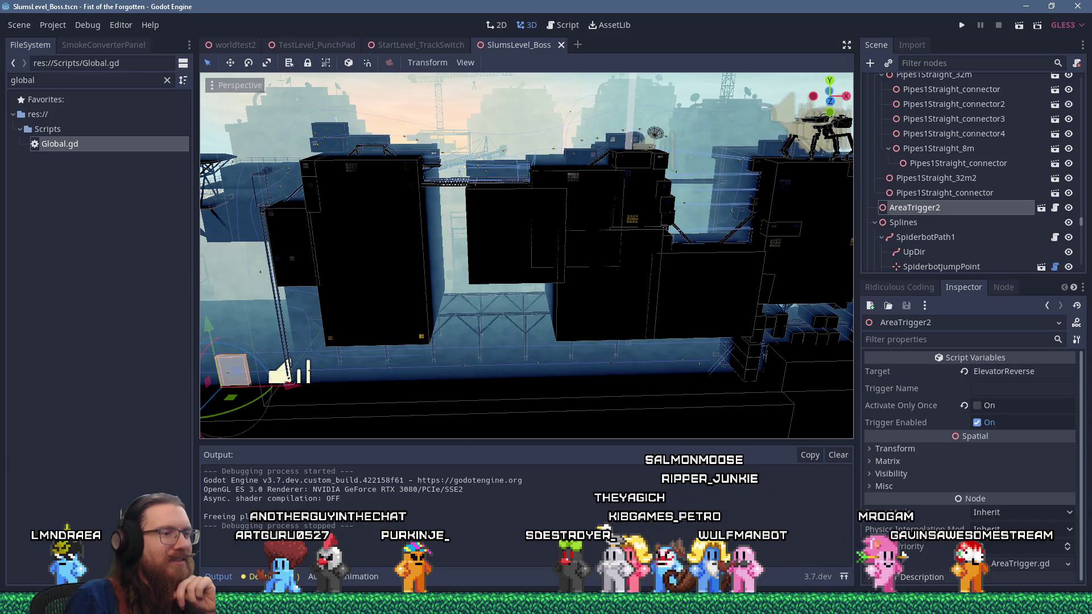
left_click(512, 603)
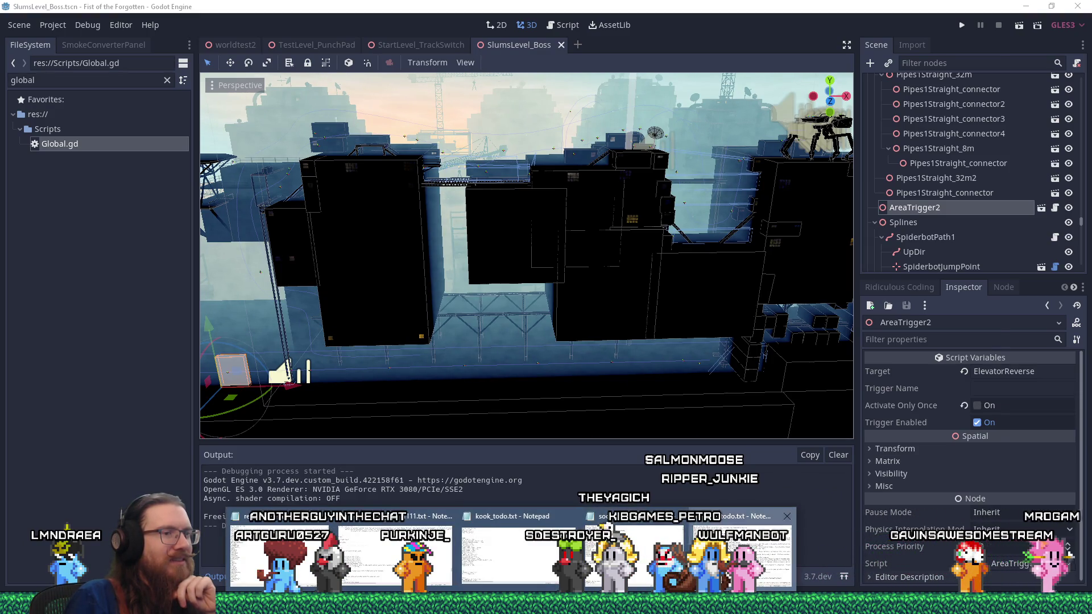
left_click(739, 546)
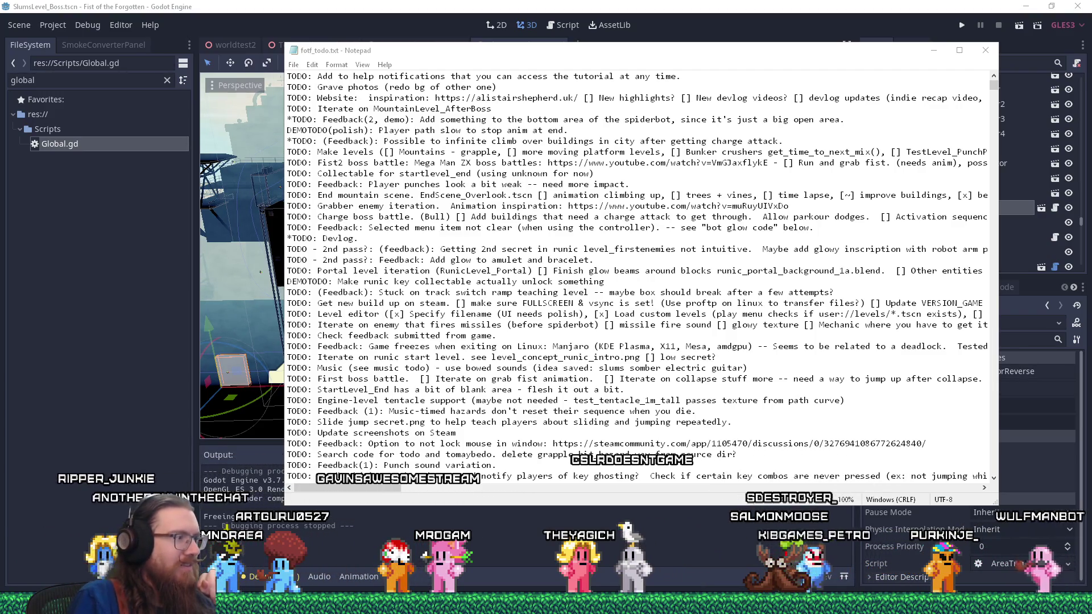
Open the Windows Start menu over the fotf_todo.txt notes.
key("super")
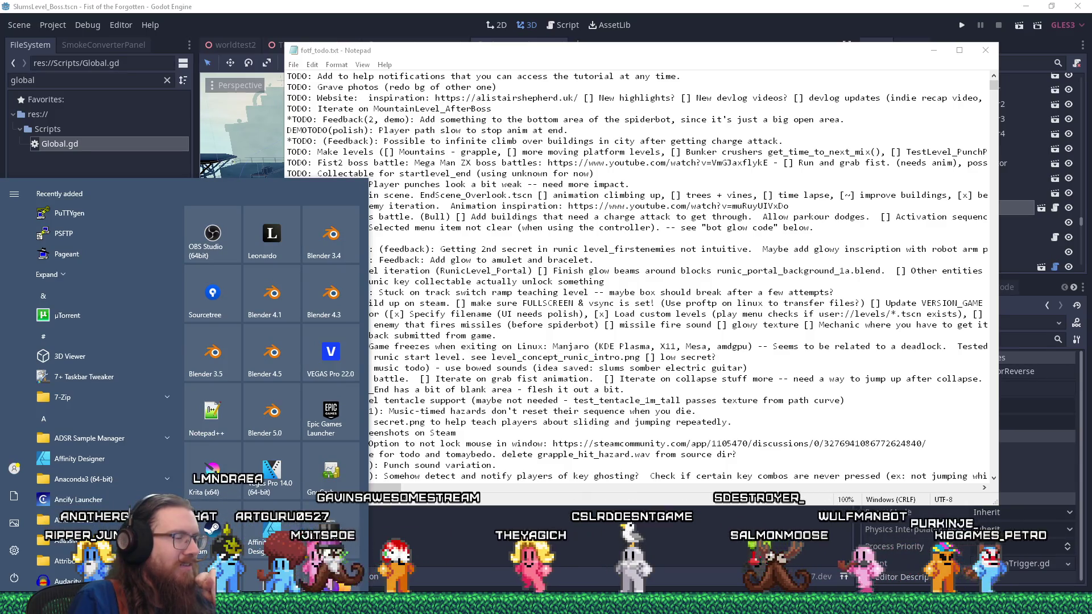
Close the Start menu and place the cursor on the infinite-climbing note in fotf_todo.txt.
key("Escape")
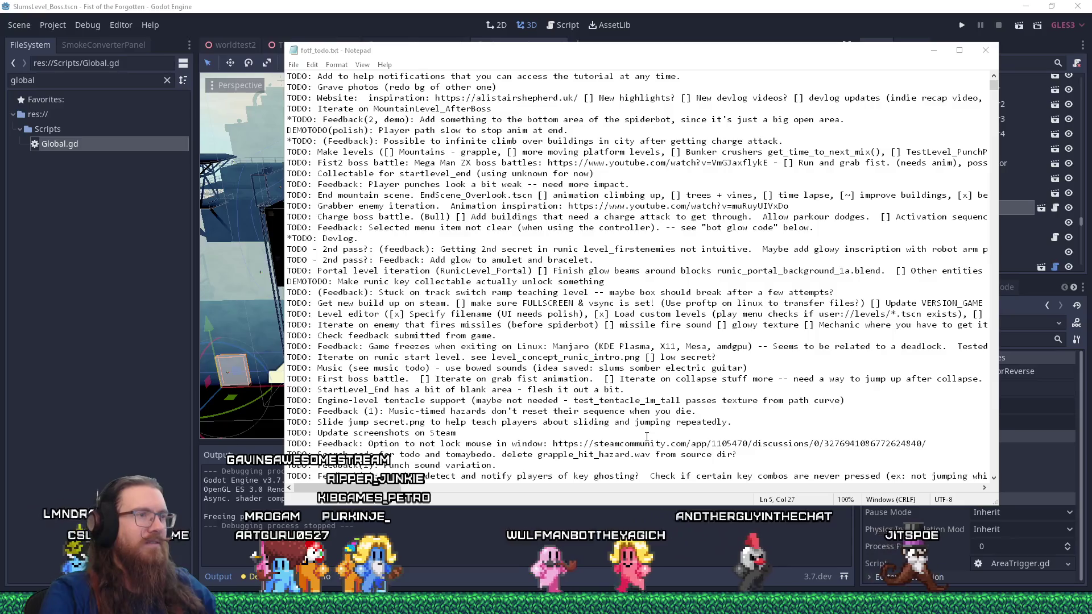
scroll(647, 436, "down", 4)
scroll(521, 370, "up", 4)
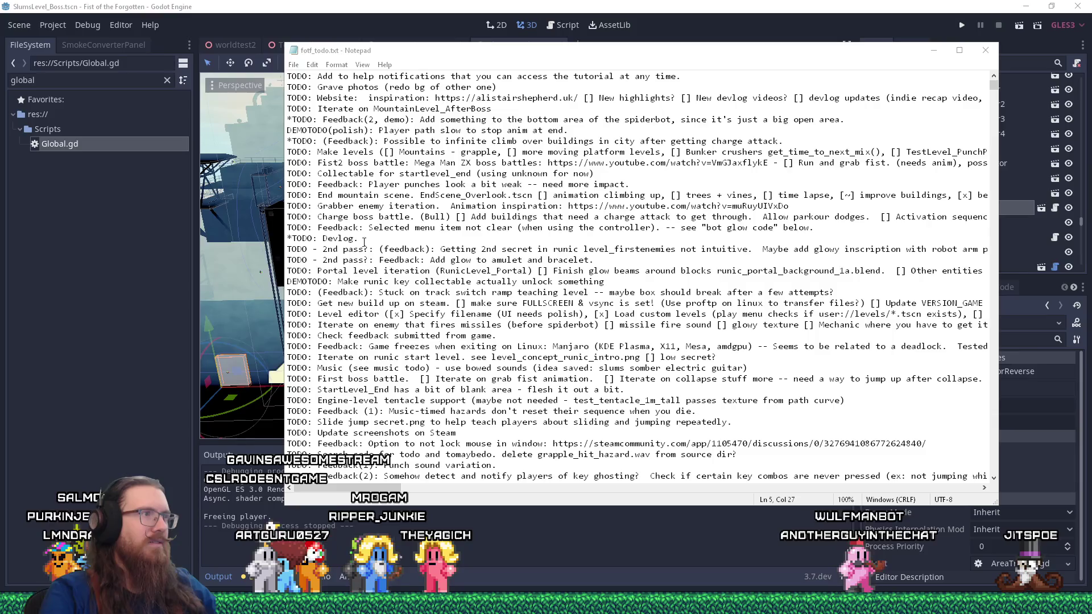
left_click(404, 140)
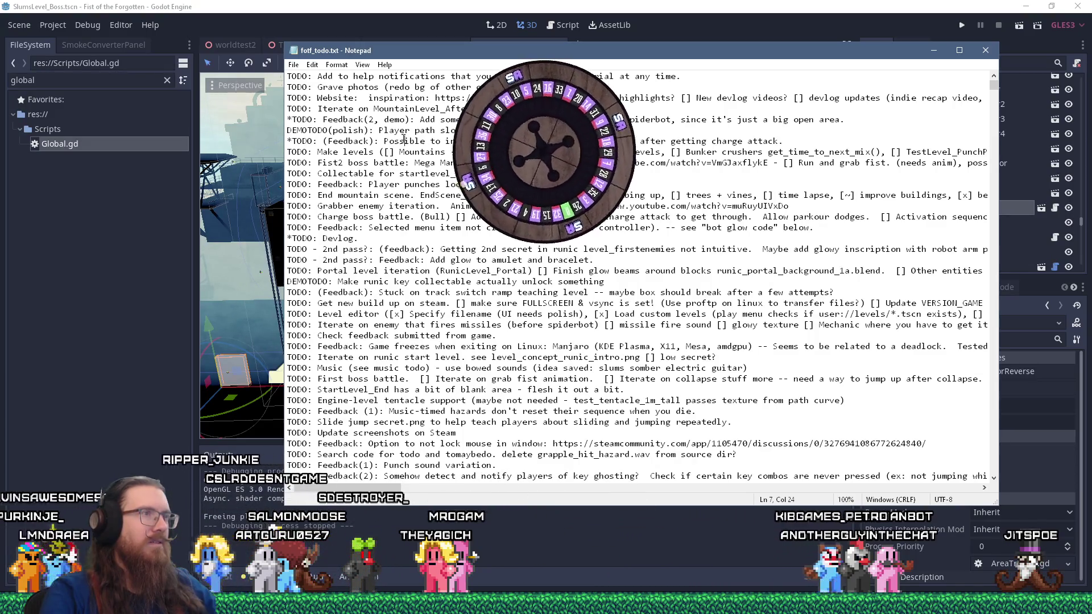
Select the infinite-climb feedback line, then launch the game from the Godot editor.
triple_click(289, 140)
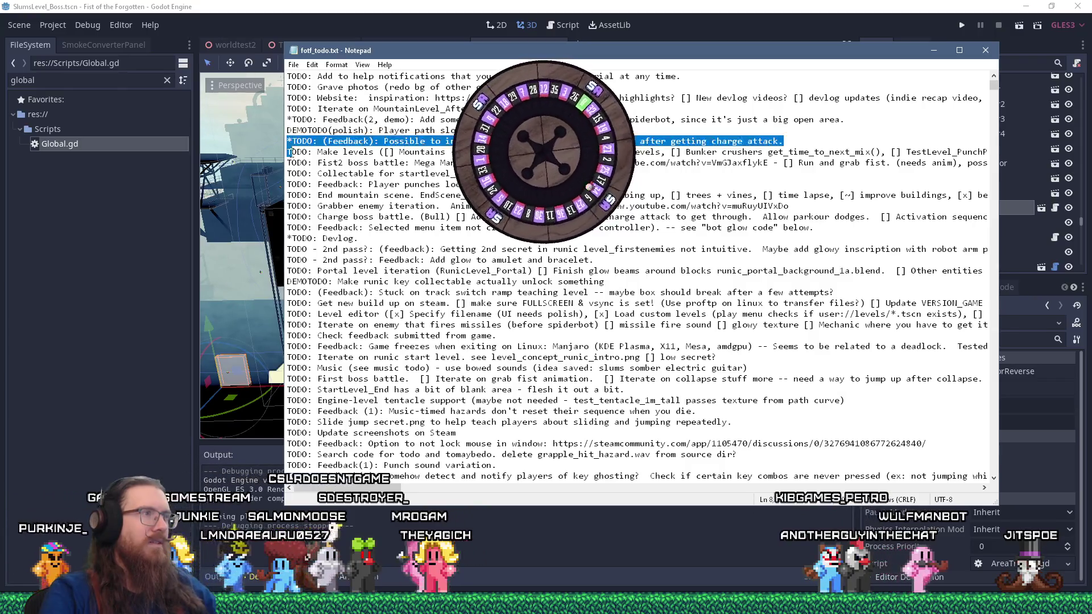
key("alt+Tab")
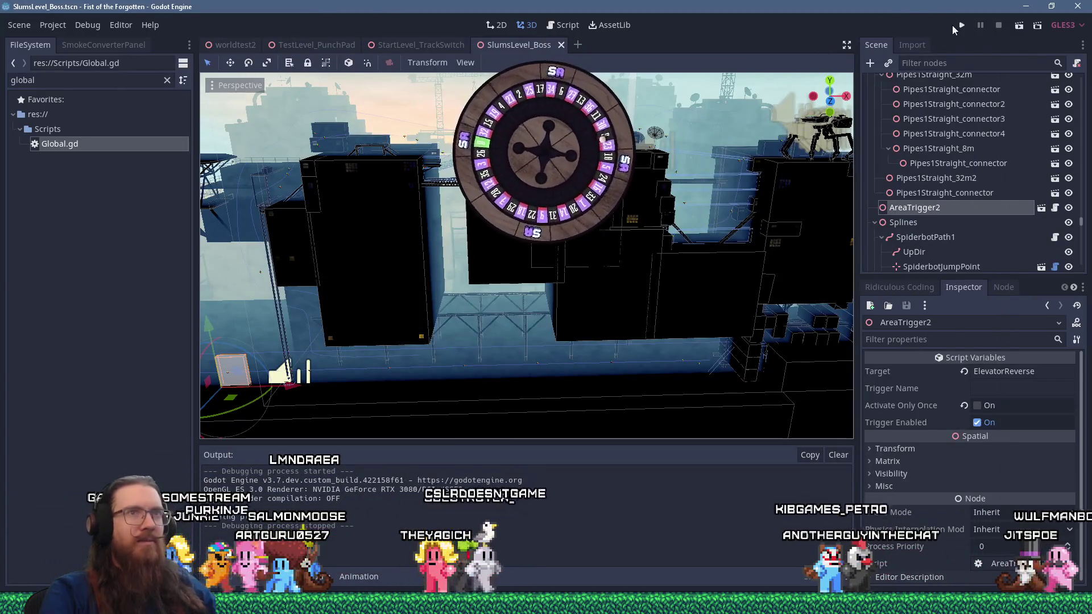
left_click(962, 25)
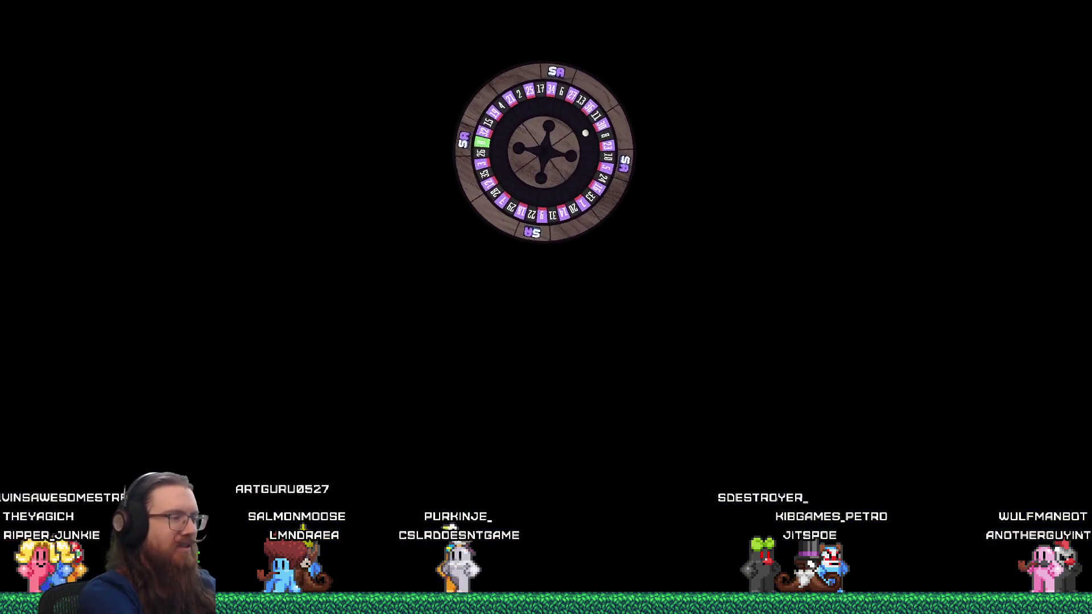
Run 'giveall' and 'map CityLevel_AfterBoss' in the in-game console.
type("give")
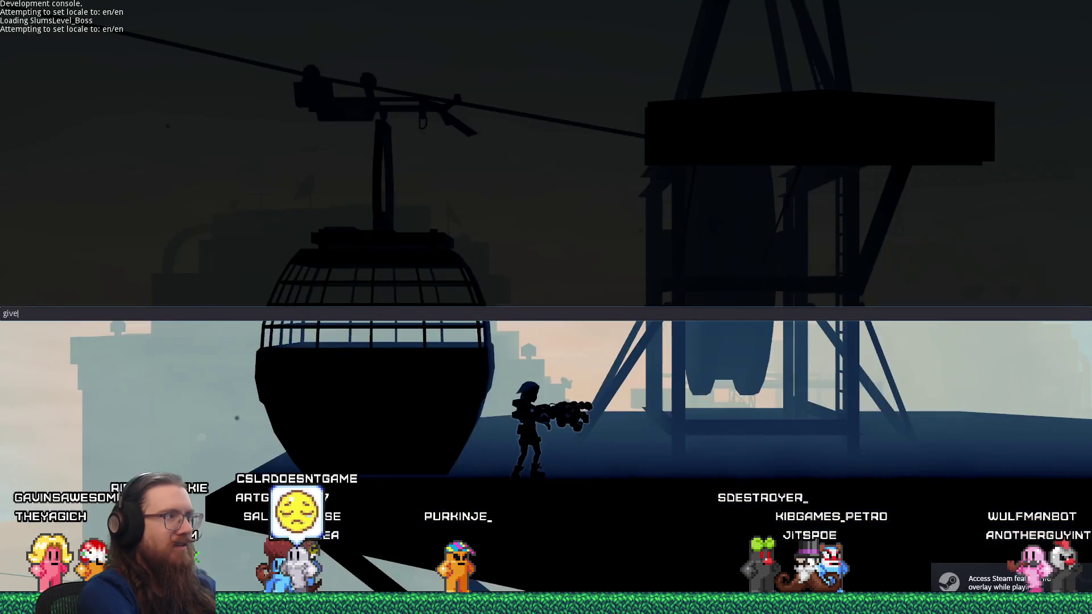
type("all")
key("Return")
type("map CityLevel_AfterBoss")
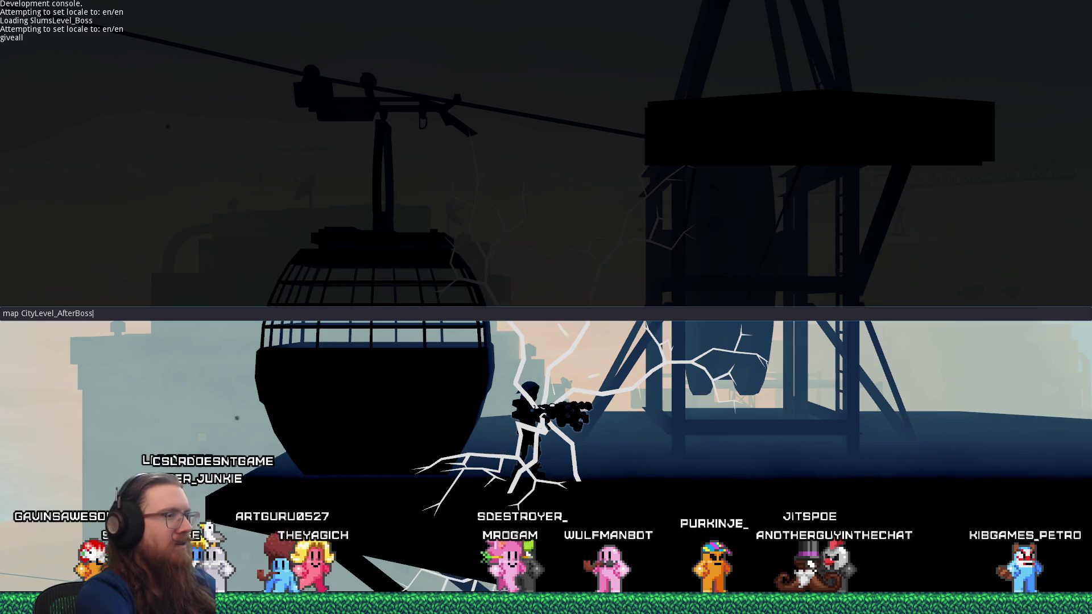
key("Return")
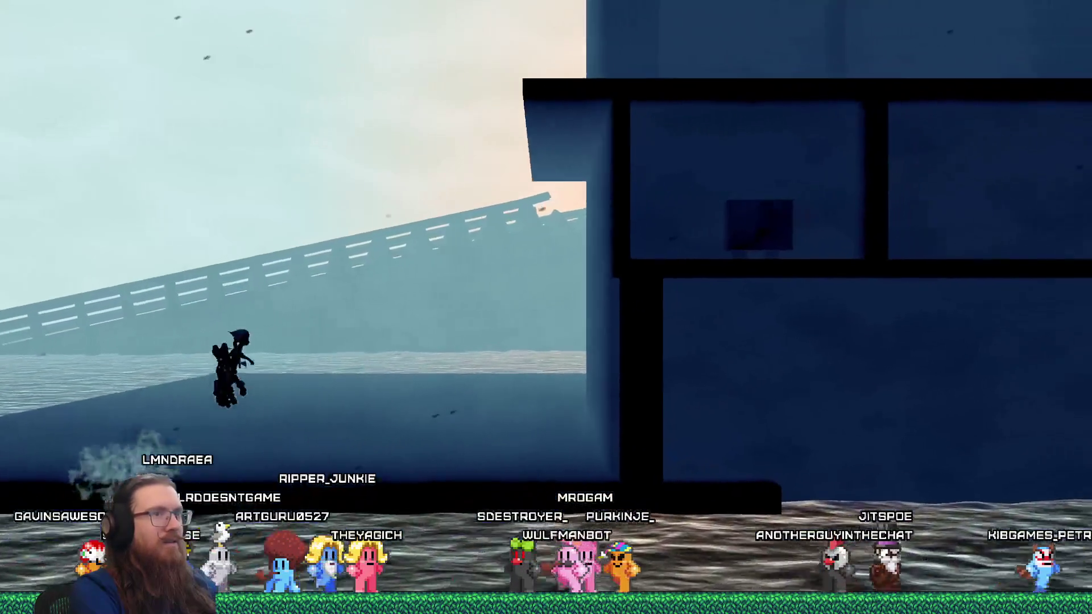
Dash right and wall-jump up the building onto the rooftop ledges.
key("d")
key("d")
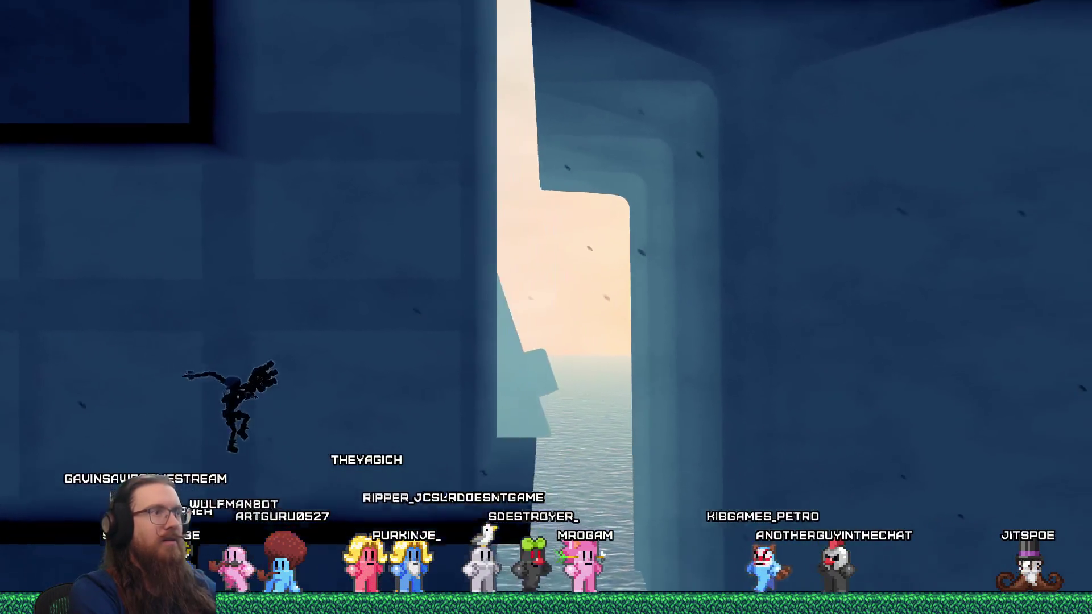
key("d")
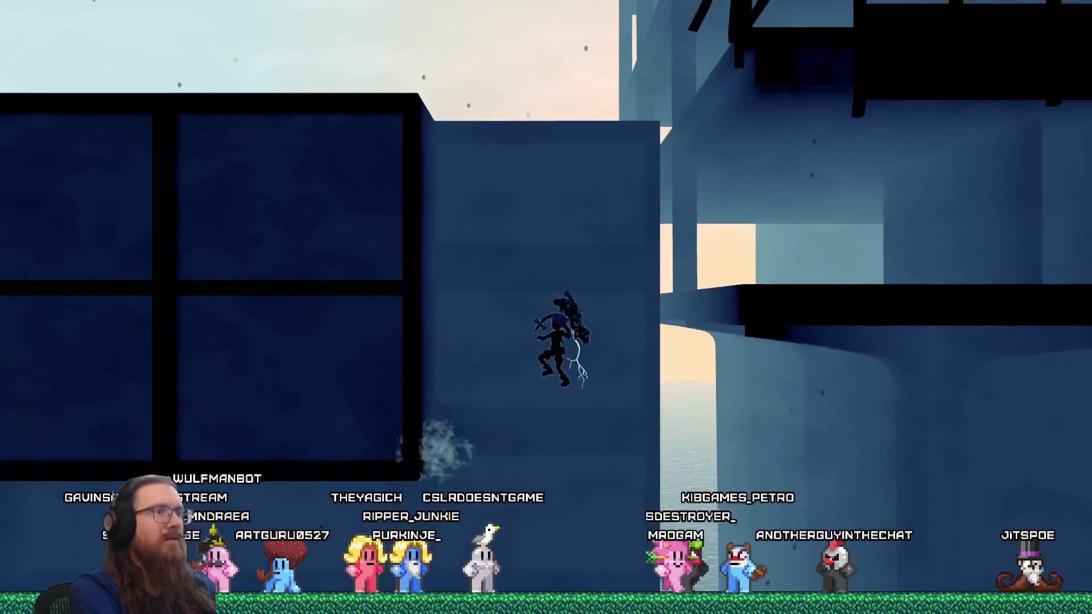
key("d")
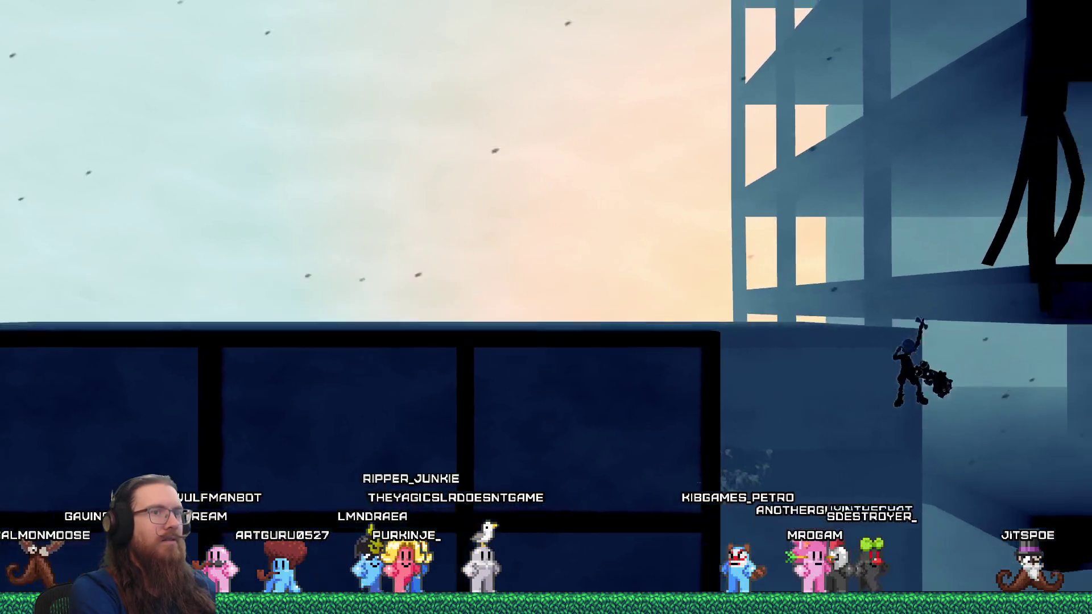
key("a")
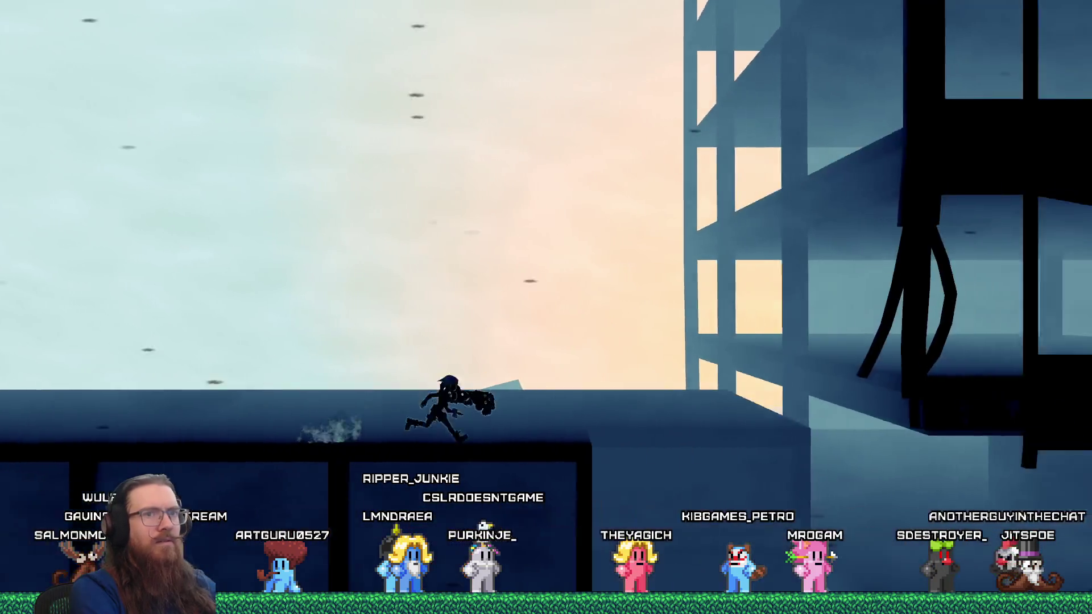
key("d")
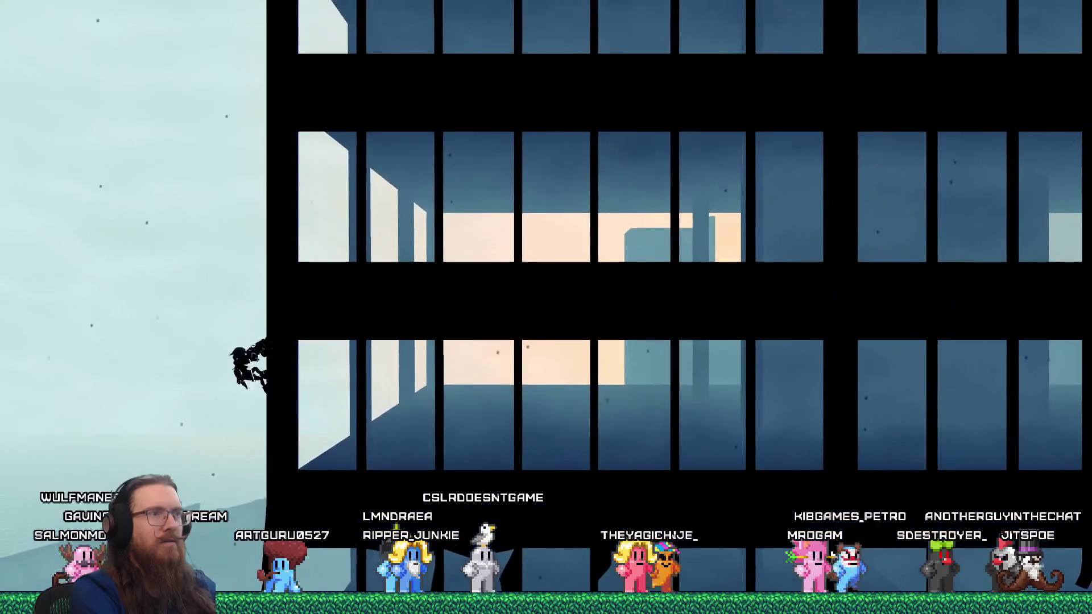
key("d")
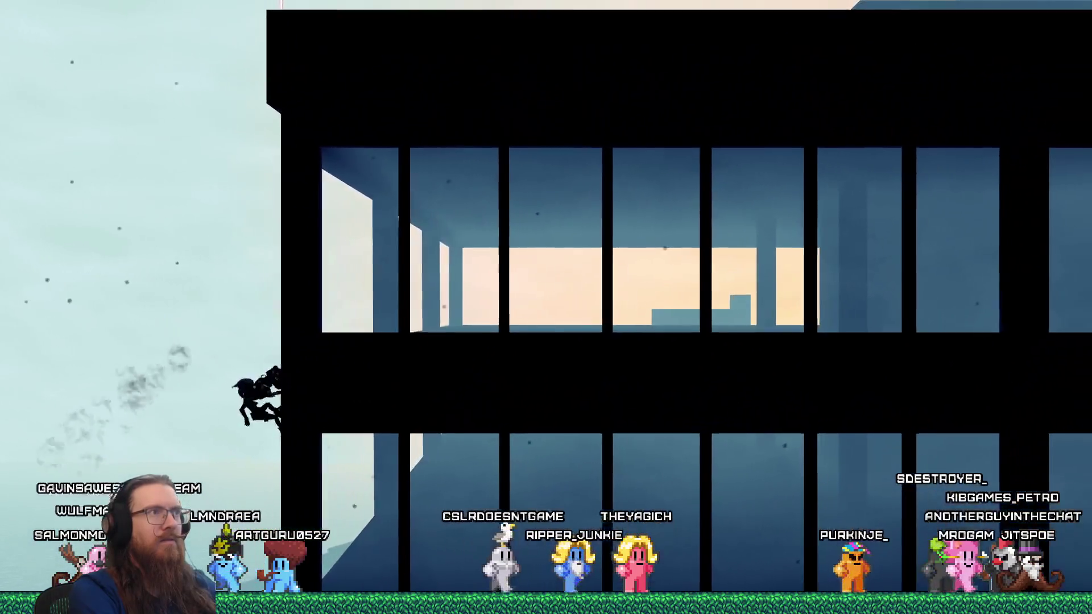
key("space")
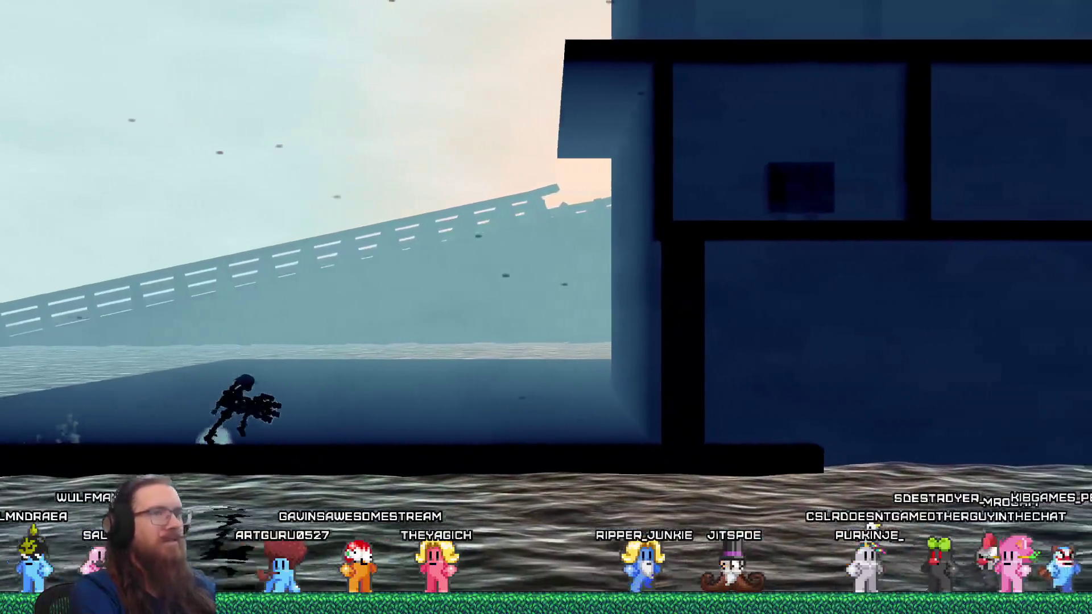
Dash through the ruined building interior, grab the pole, and interact with the glowing terminal.
key("d")
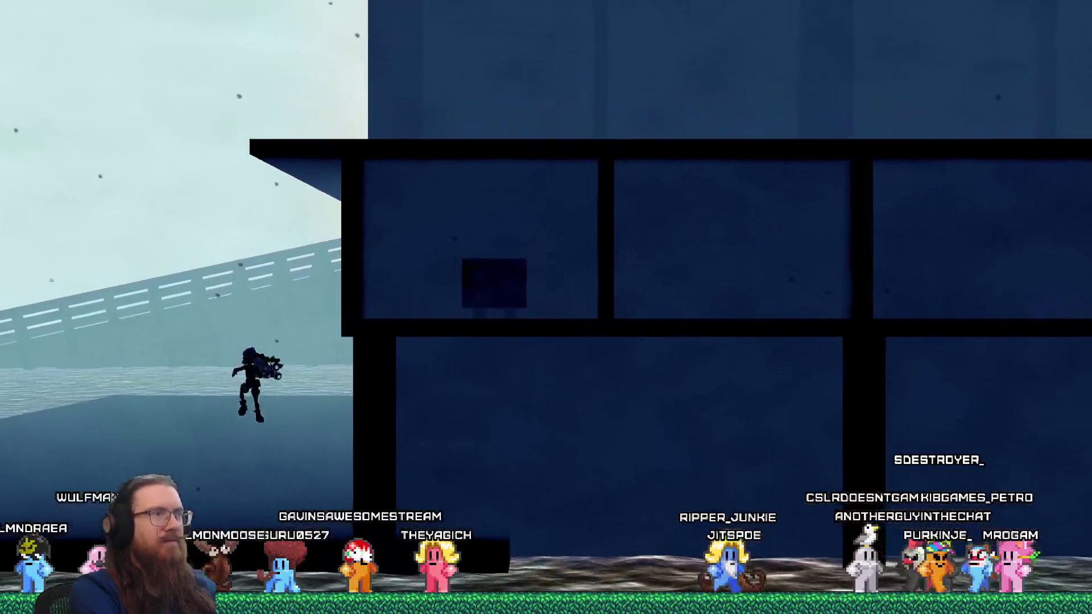
key("shift")
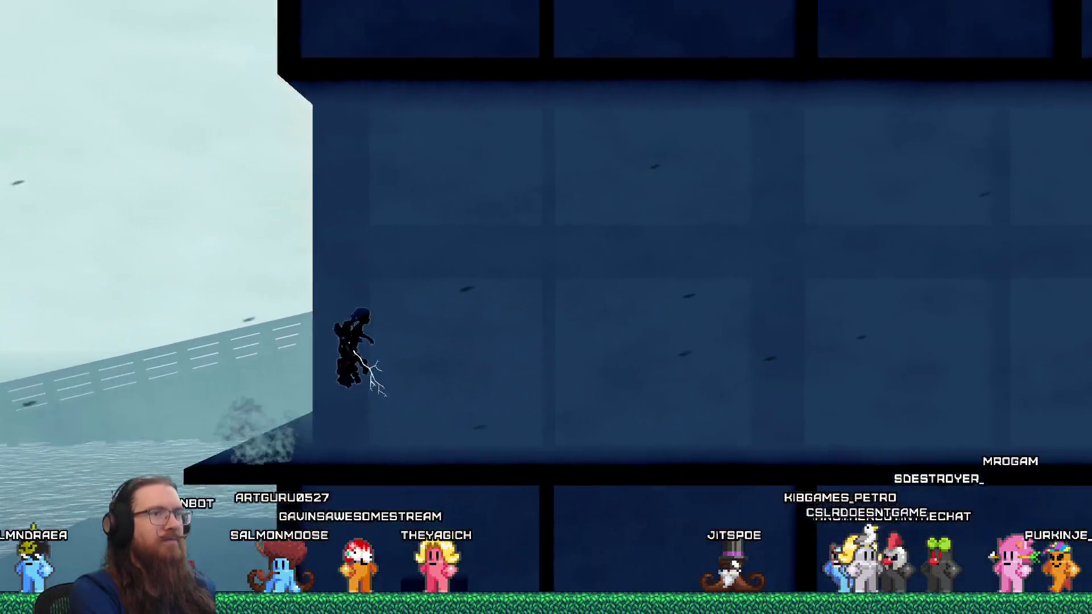
key("d")
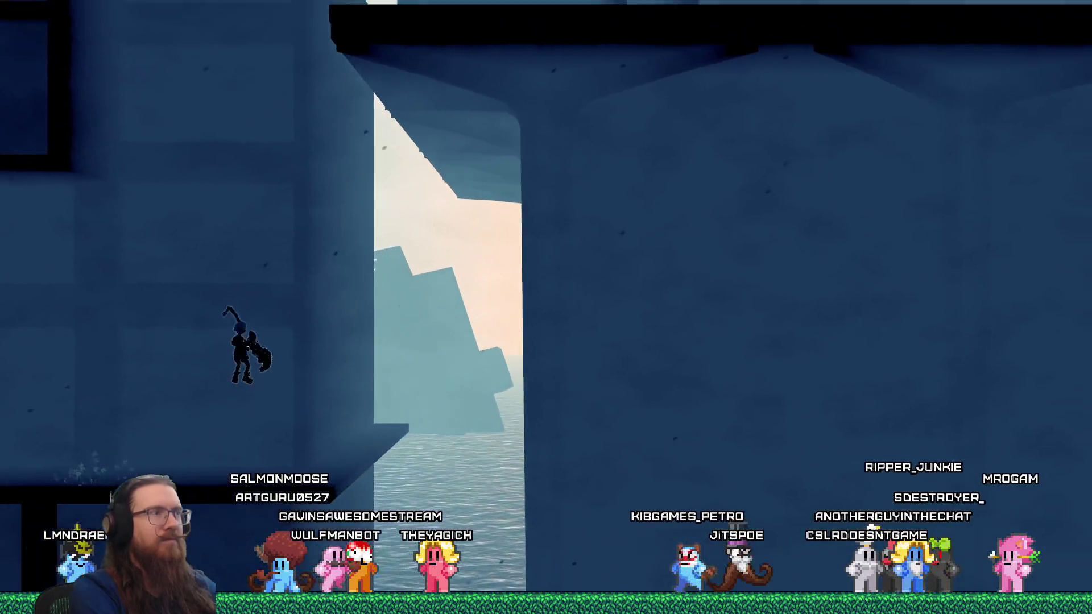
key("shift")
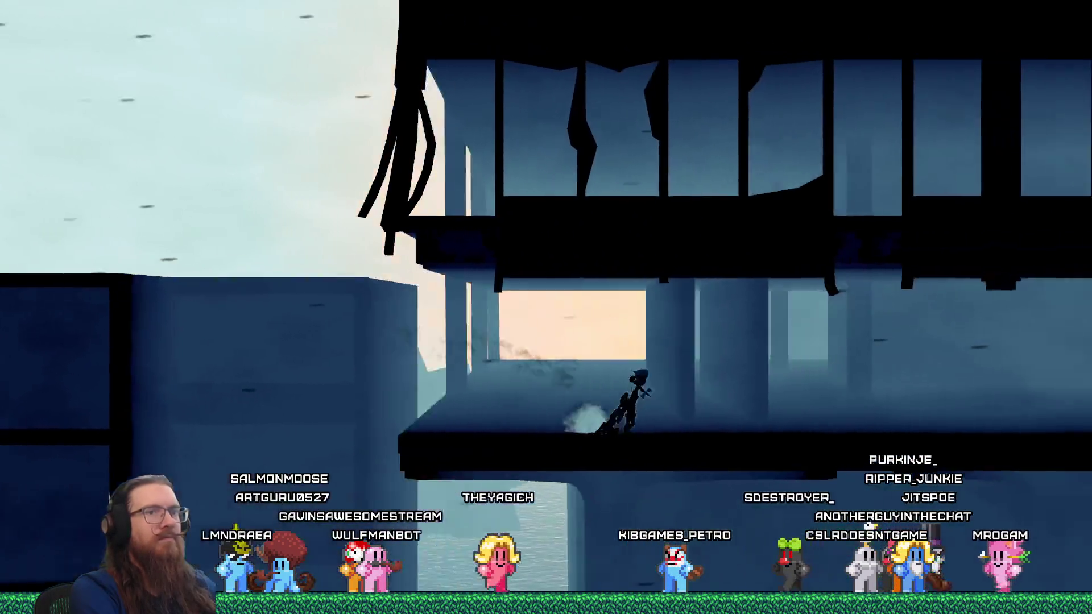
key("d")
key("shift")
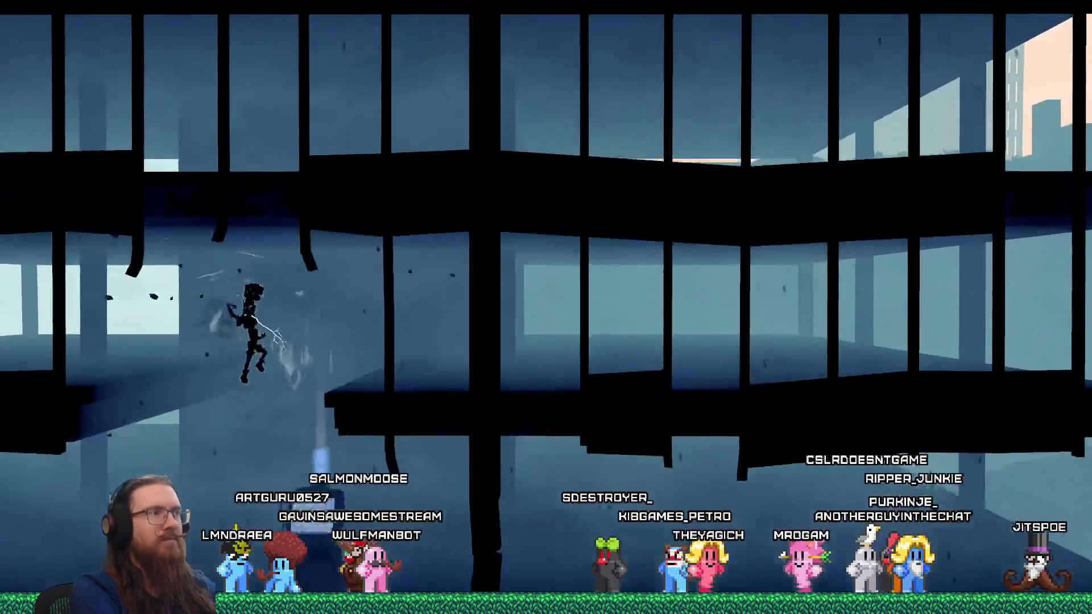
key("d")
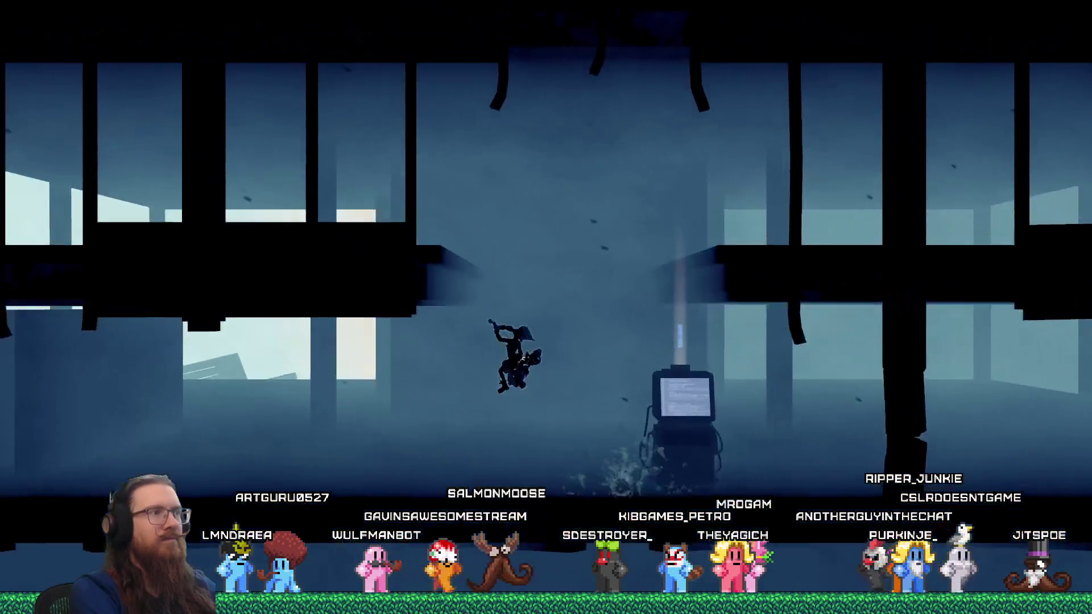
key("d")
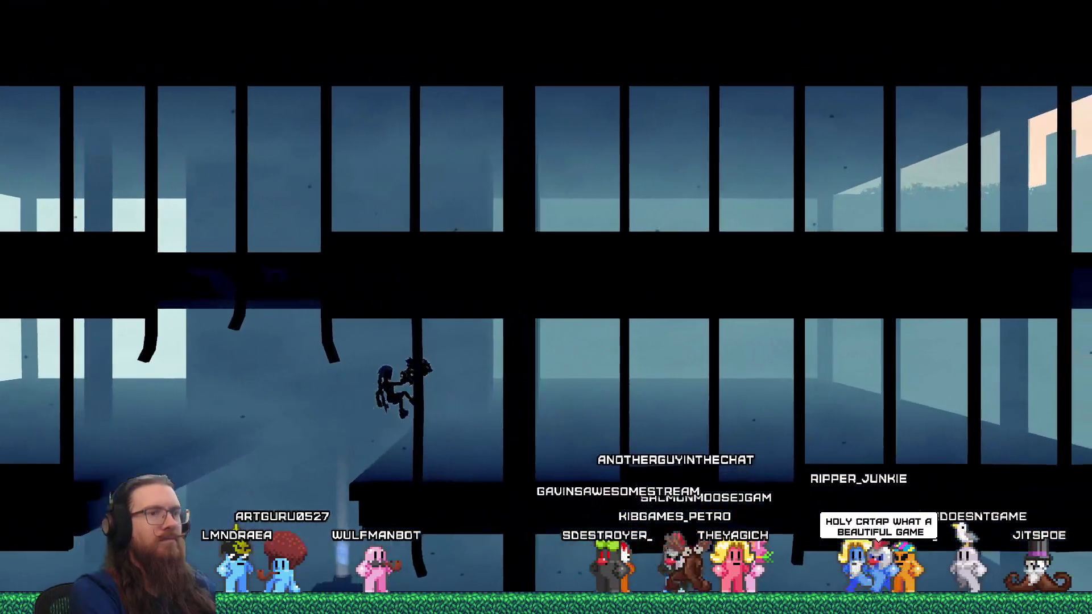
key("d")
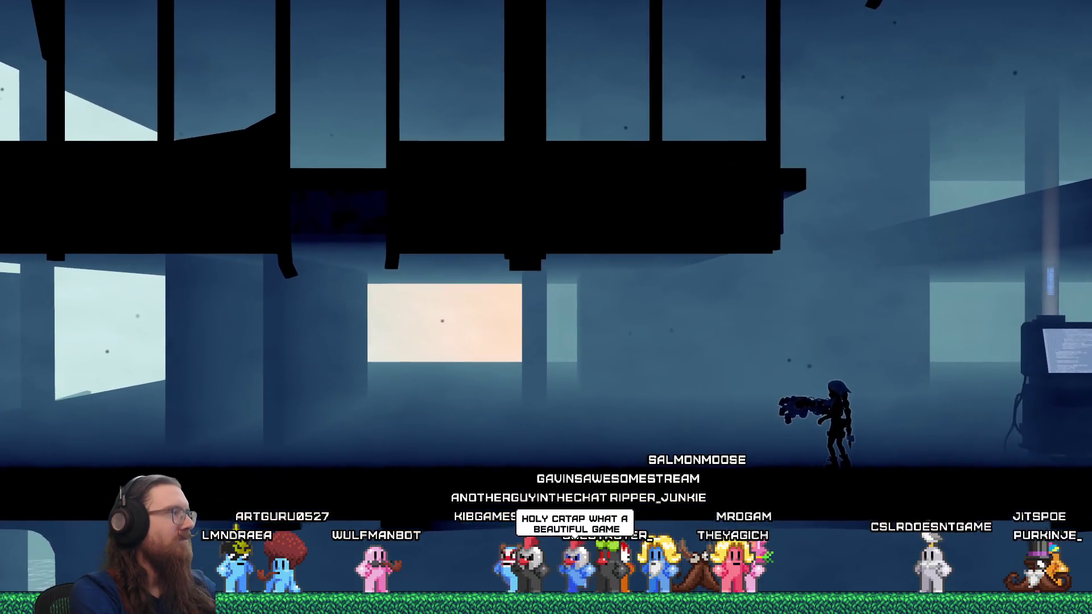
key("a")
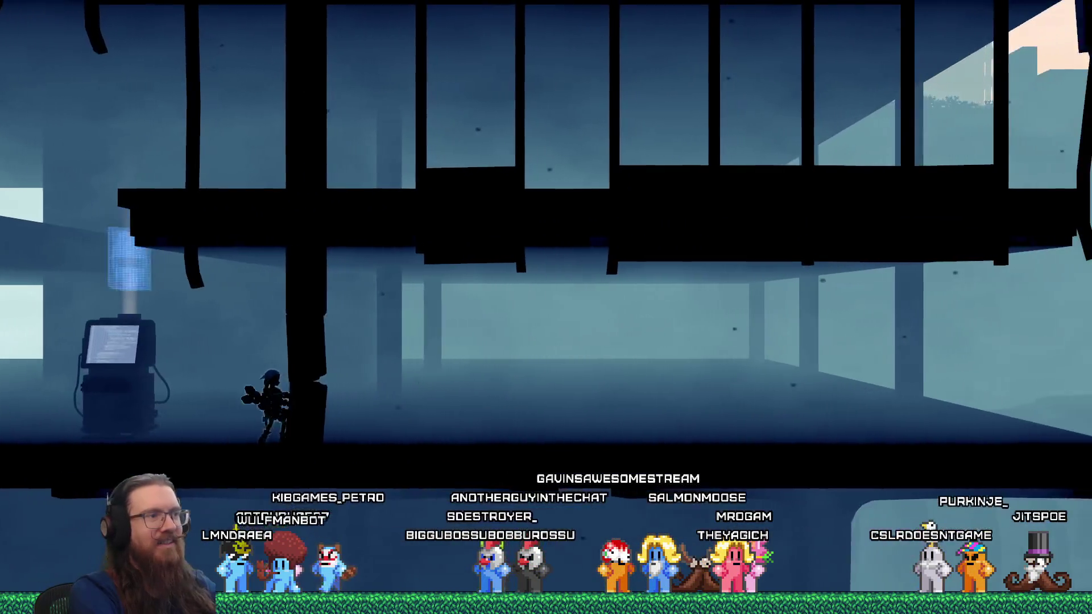
key("e")
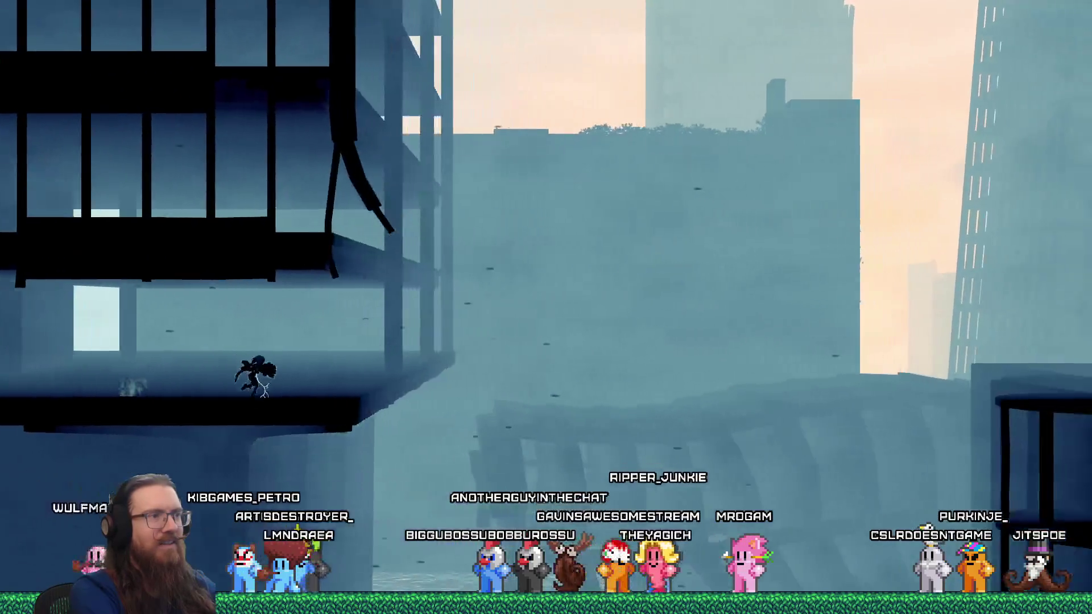
Dash right across the rooftops past the large structure and jump the gap toward the tall pillar.
key("d")
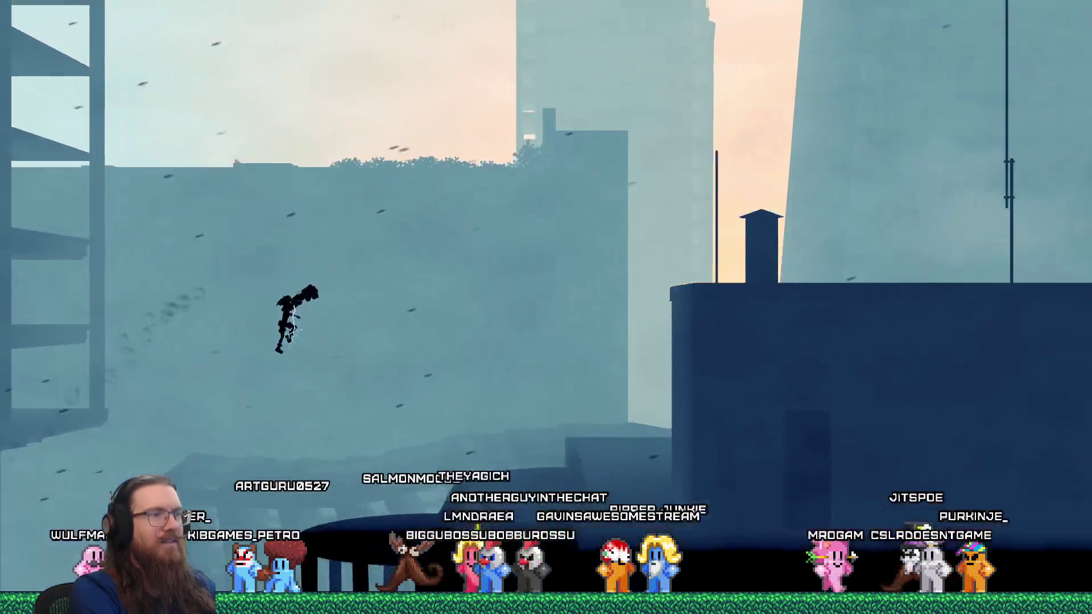
key("shift")
key("d")
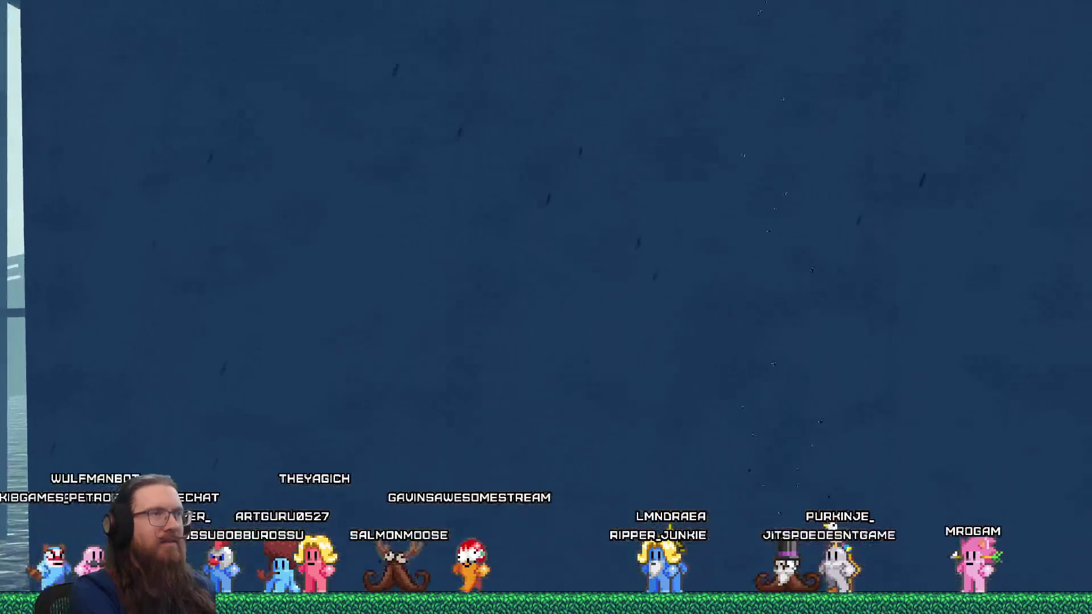
key("shift")
key("space")
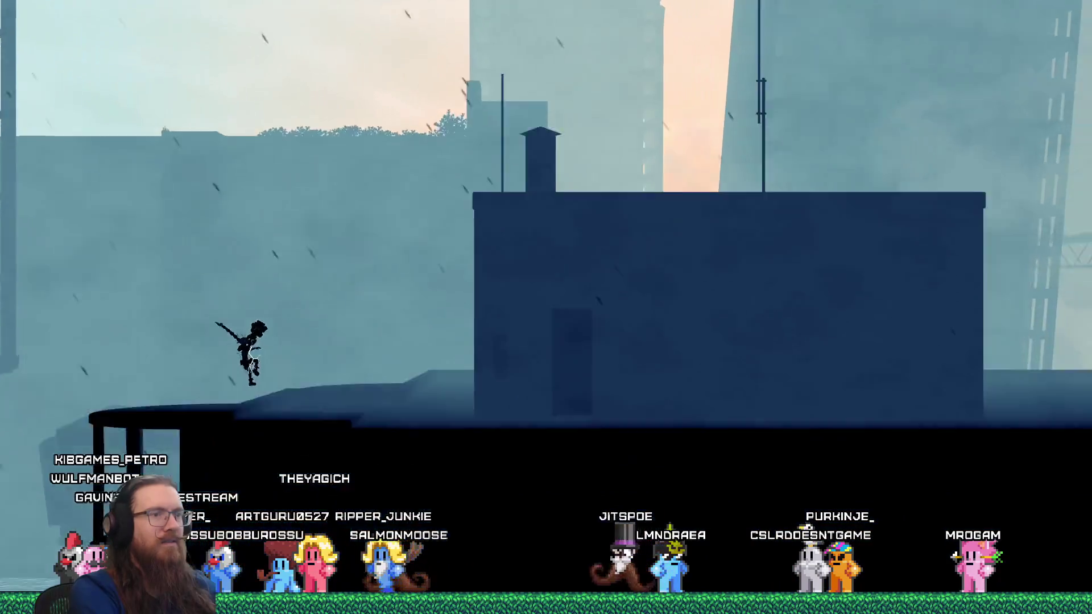
key("Right")
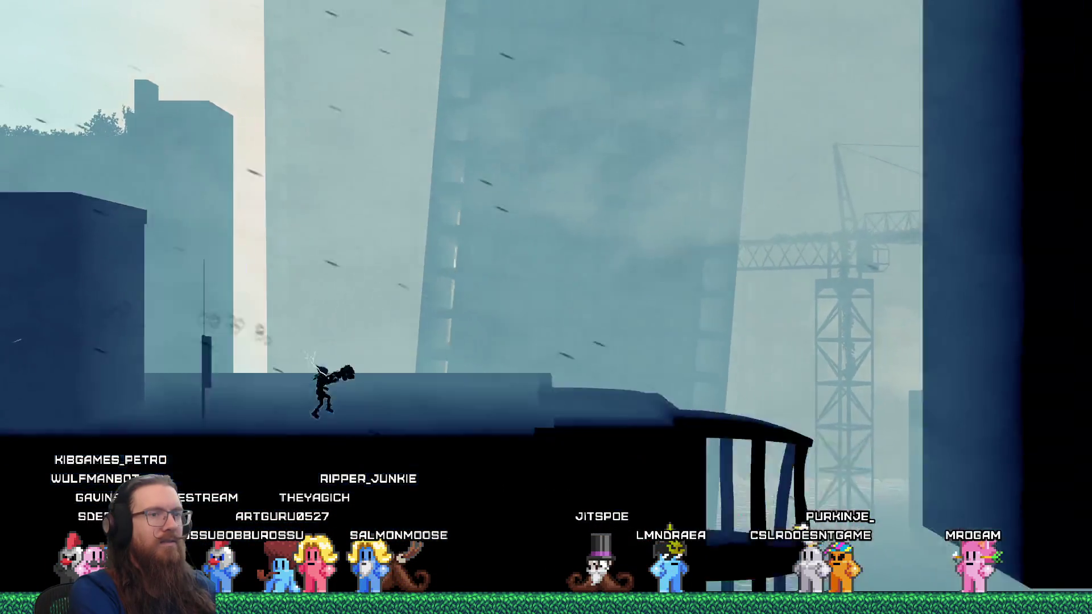
key("space")
Drop to the lower ledge, then wall-jump and cling along the black pillar's edges.
key("Left")
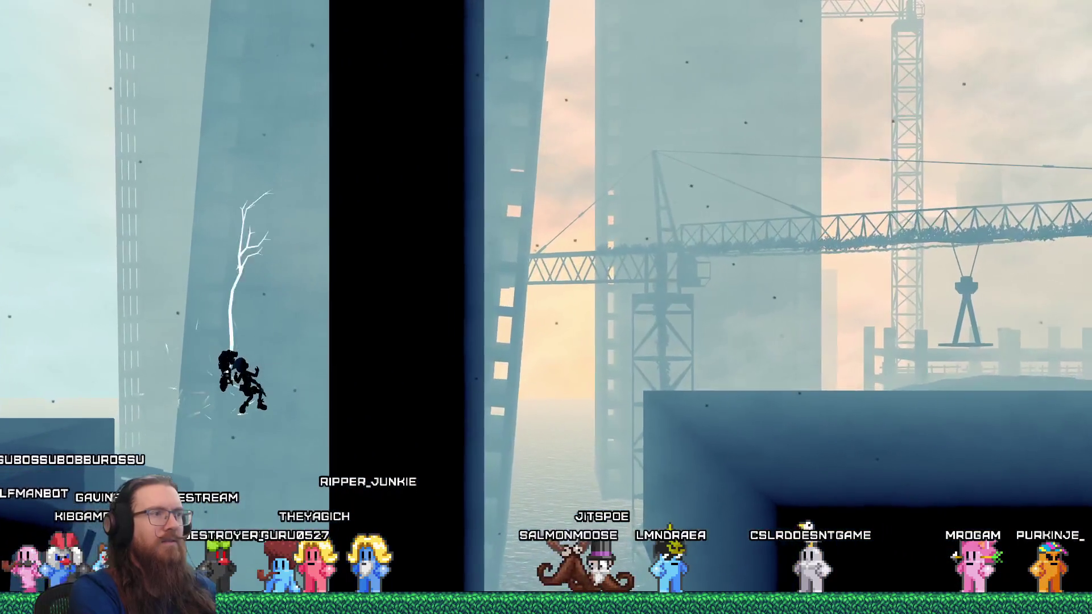
key("Left")
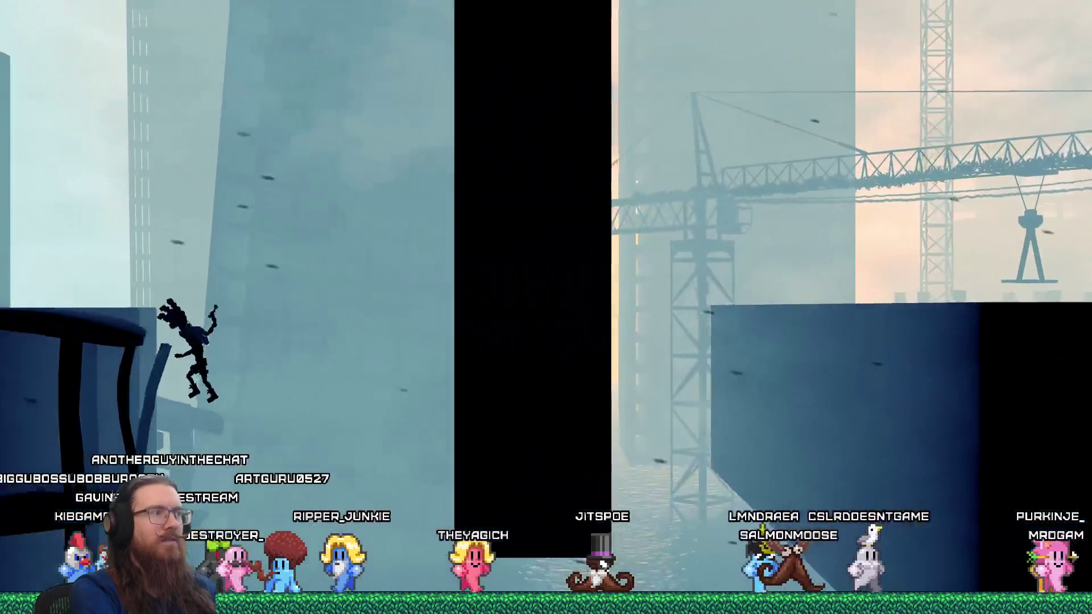
key("space")
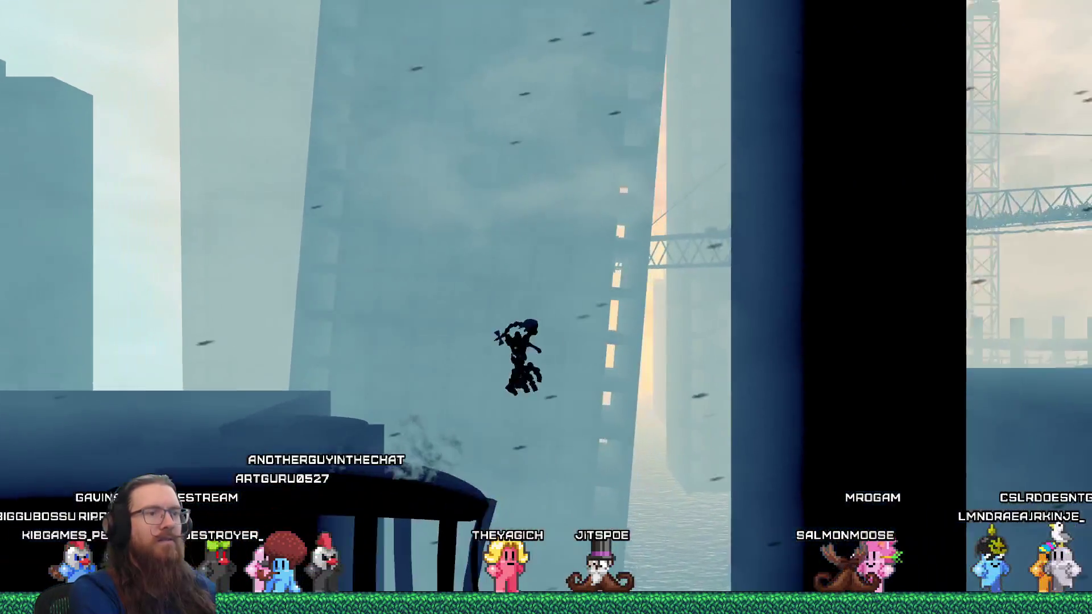
key("Right")
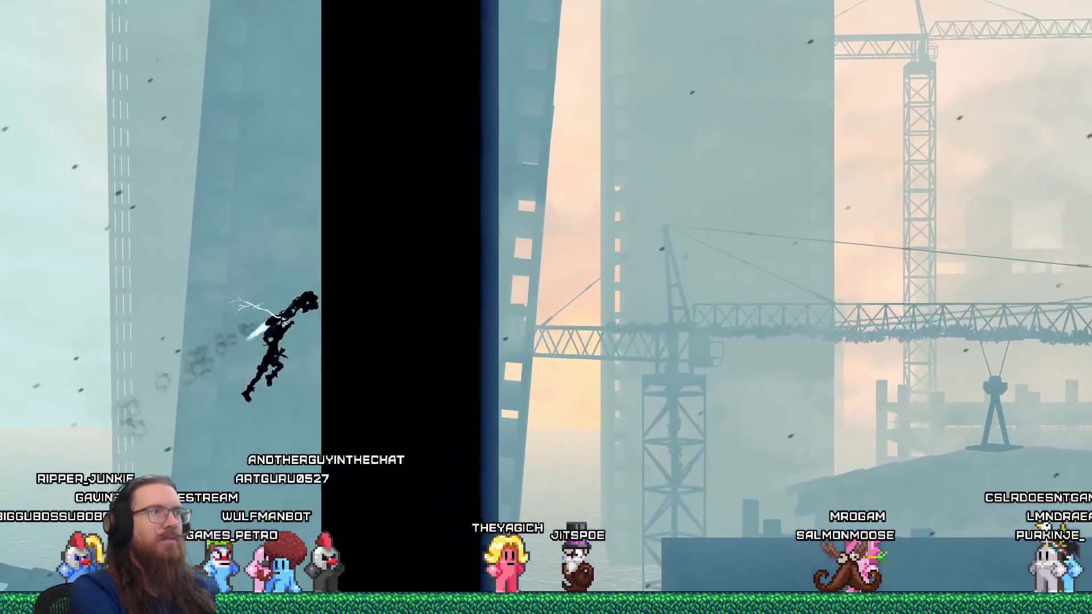
key("Left")
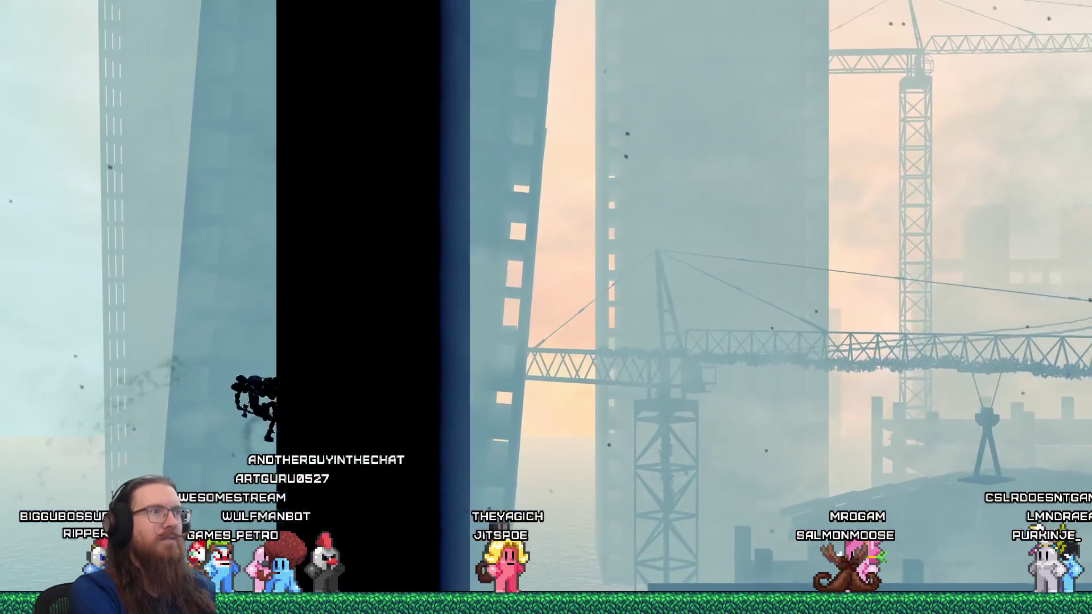
key("space")
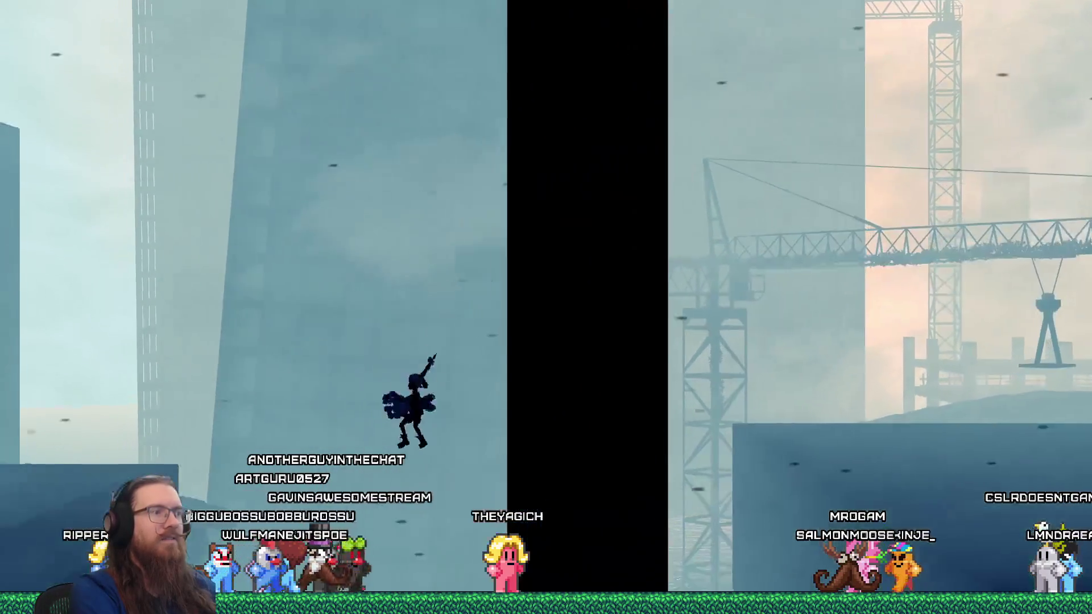
key("Right")
key("space")
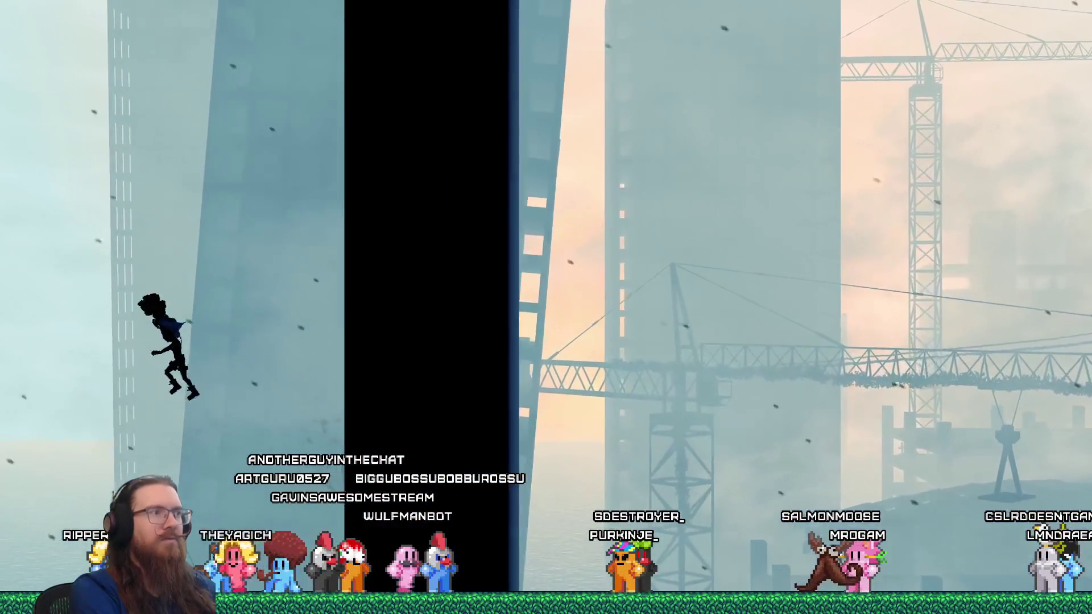
key("space")
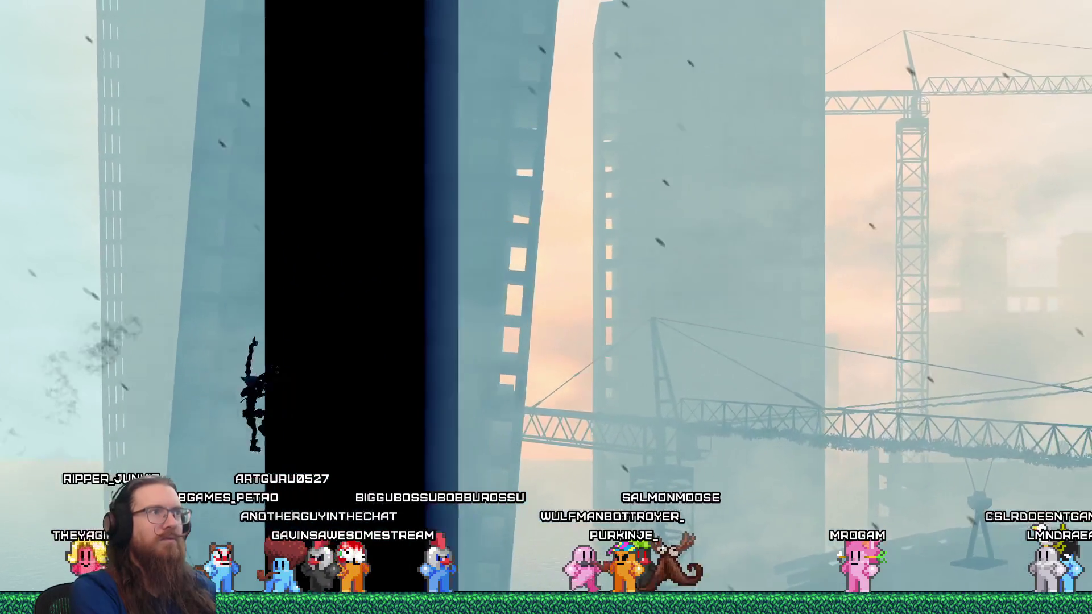
key("space")
key("space")
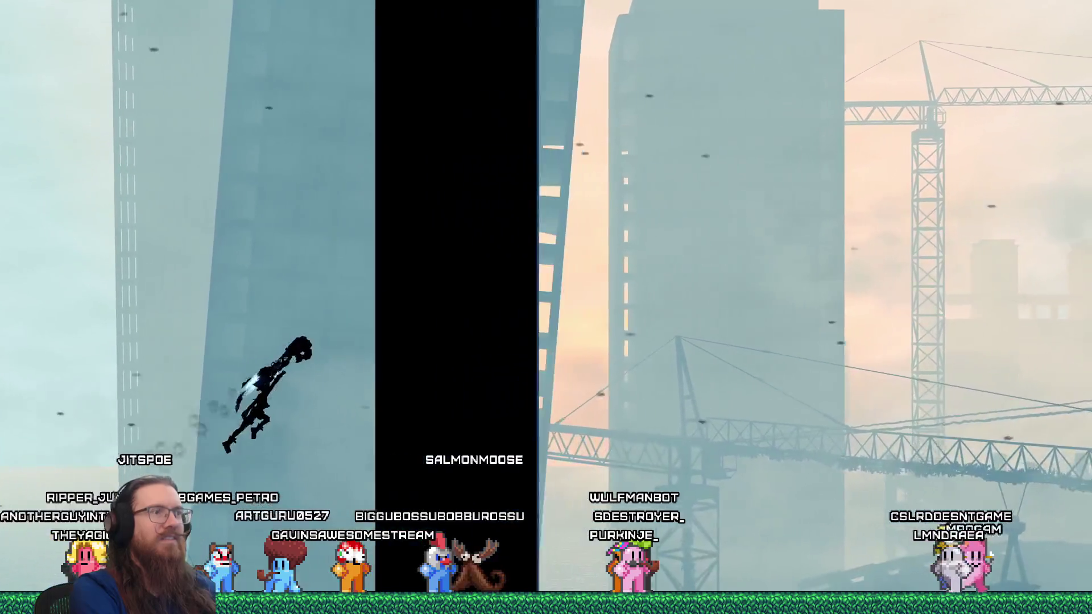
Drop off the pillar, run right past it across the lower rooftop, and open the dev console.
key("Left")
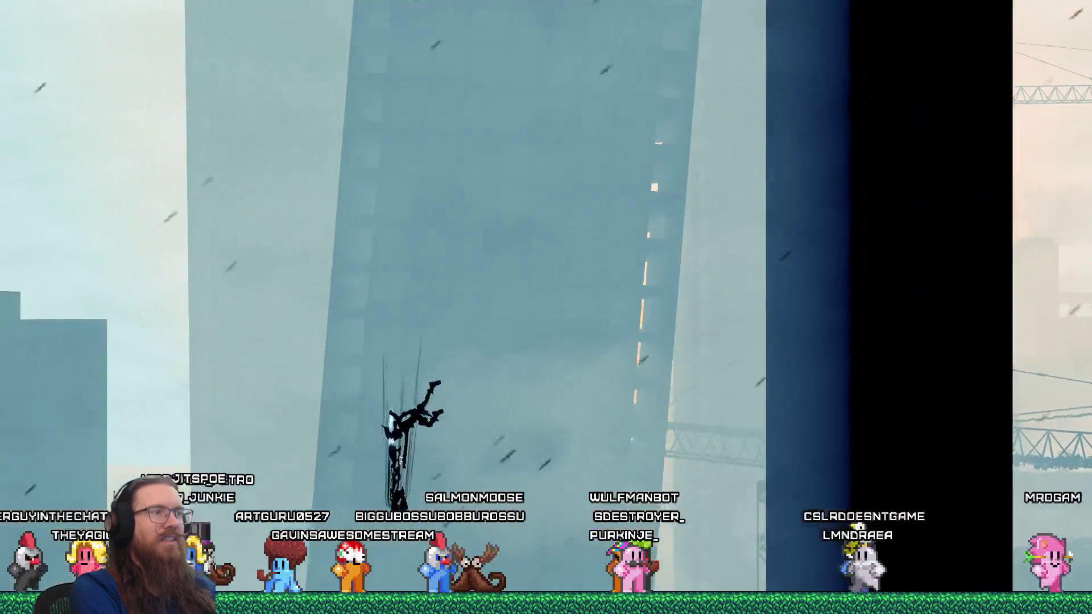
key("Right")
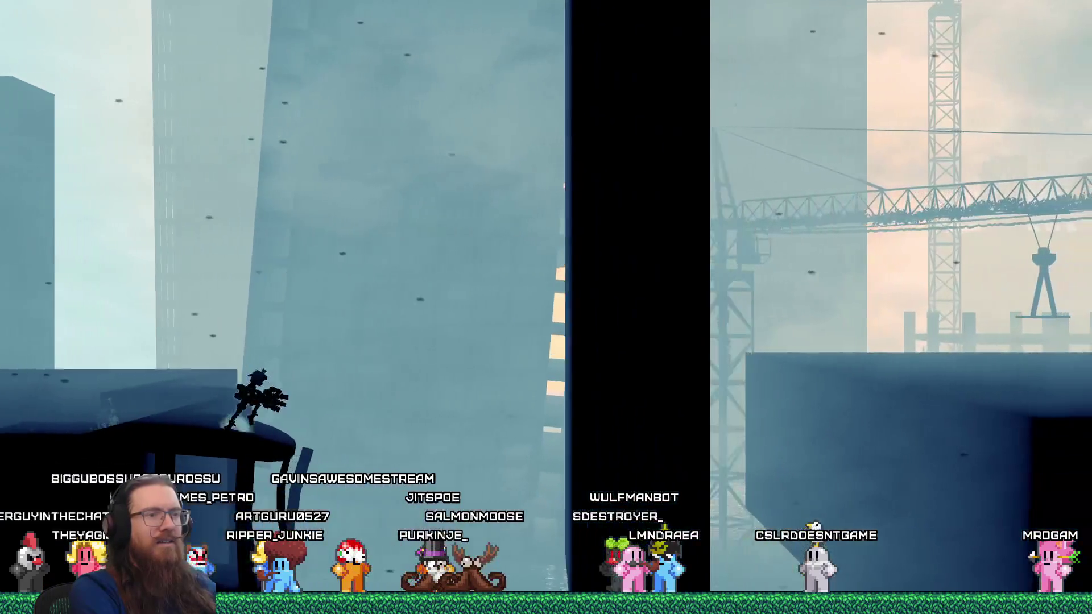
key("Right")
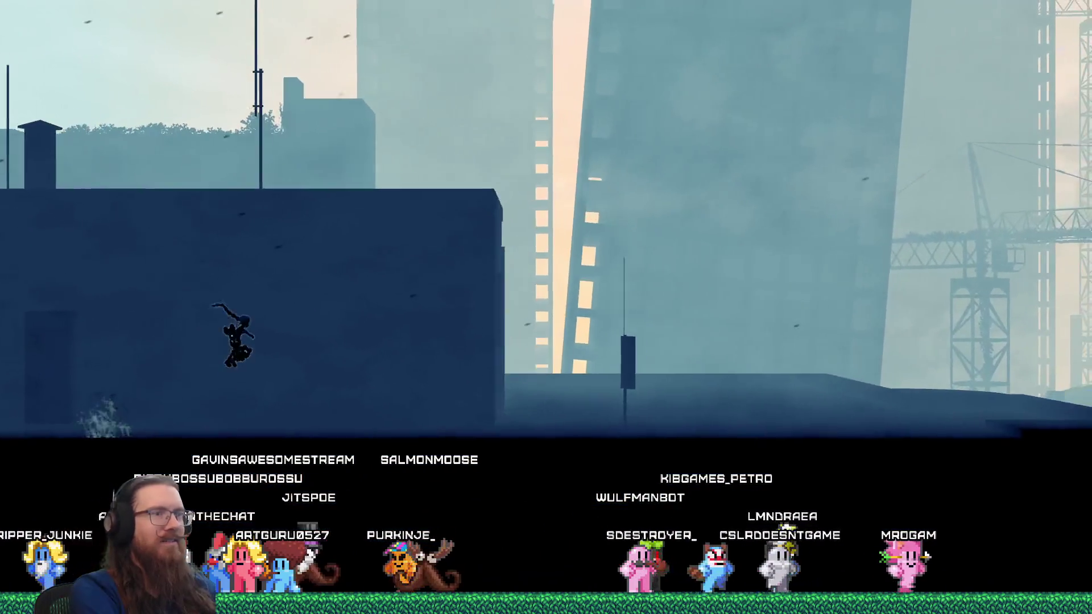
key("grave")
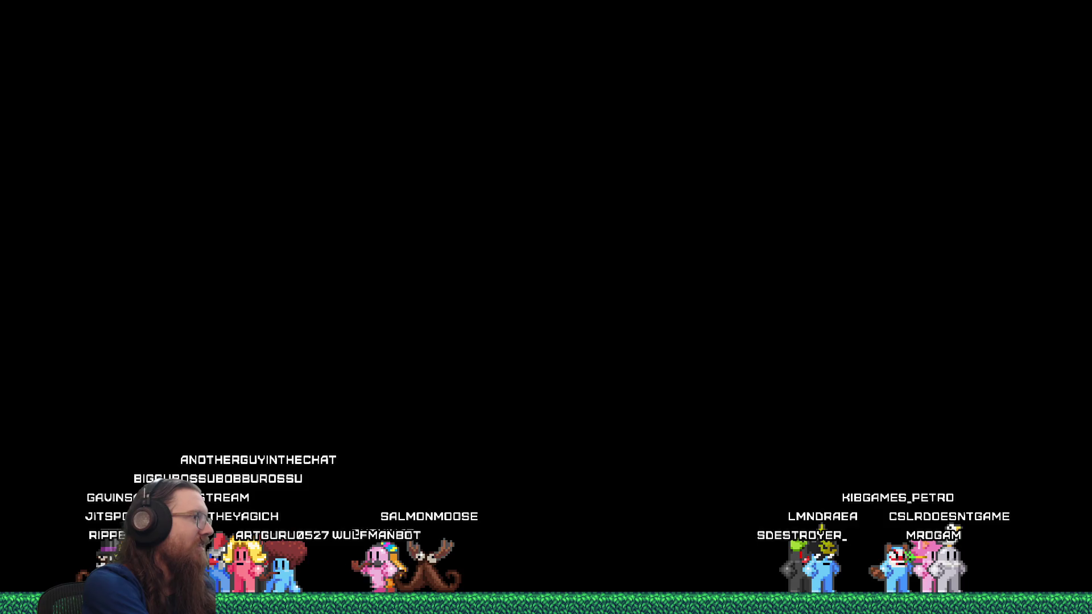
Switch from the game to the Godot editor and back through the window switcher.
key("alt+Tab")
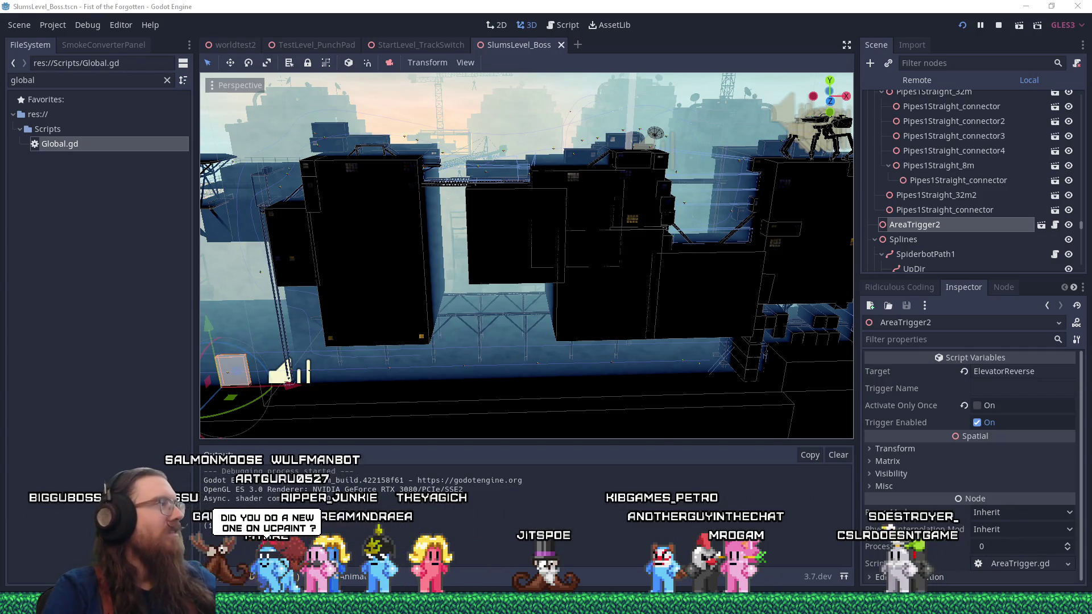
key("alt+Tab")
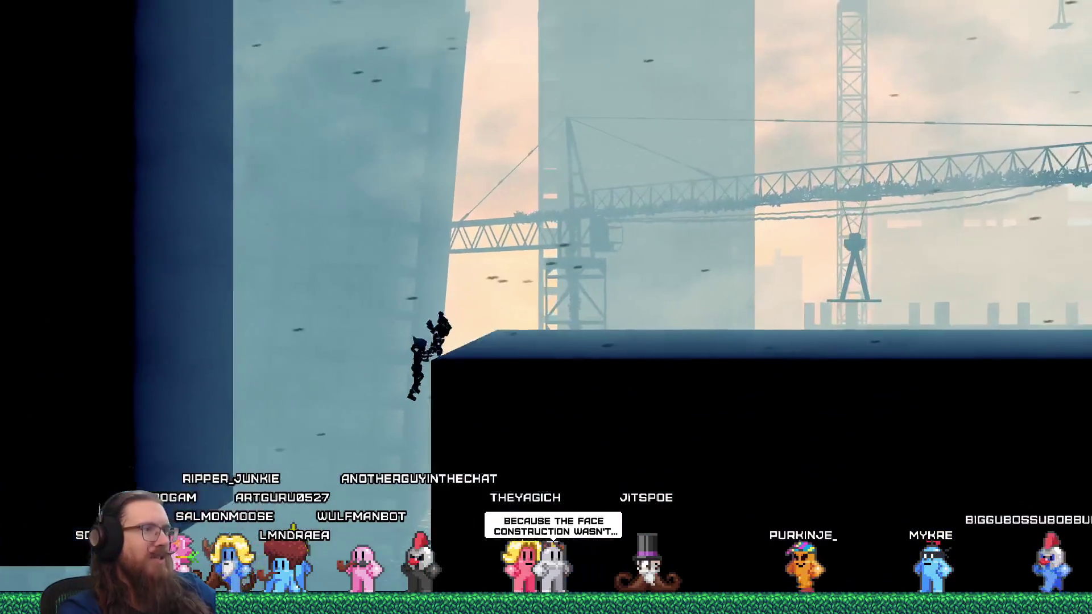
Open the dev console, leap off the rooftop toward the tower edge, and reopen the console.
key("grave")
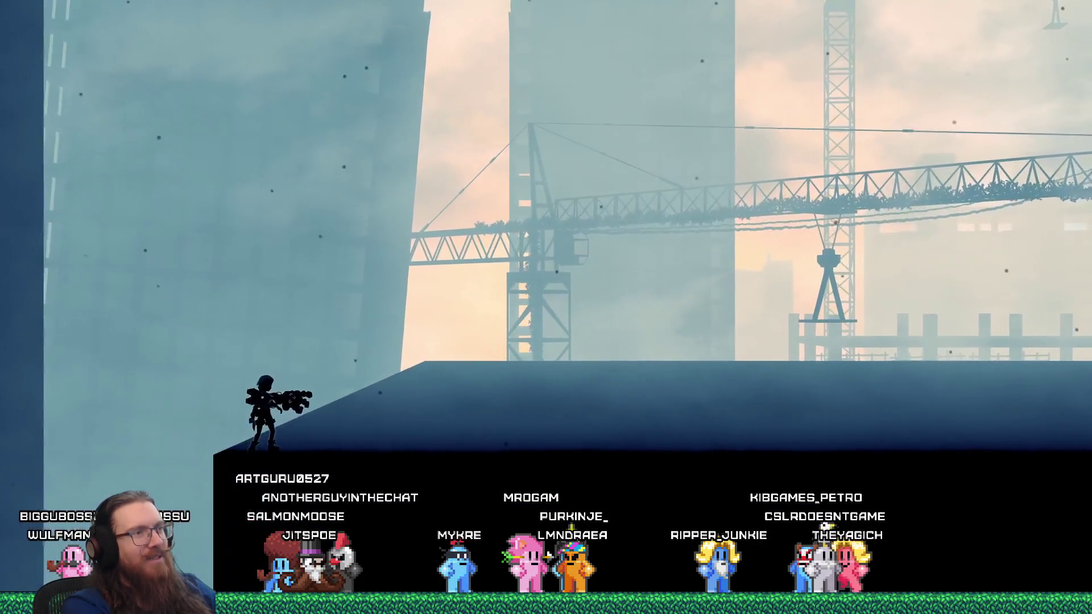
key("space")
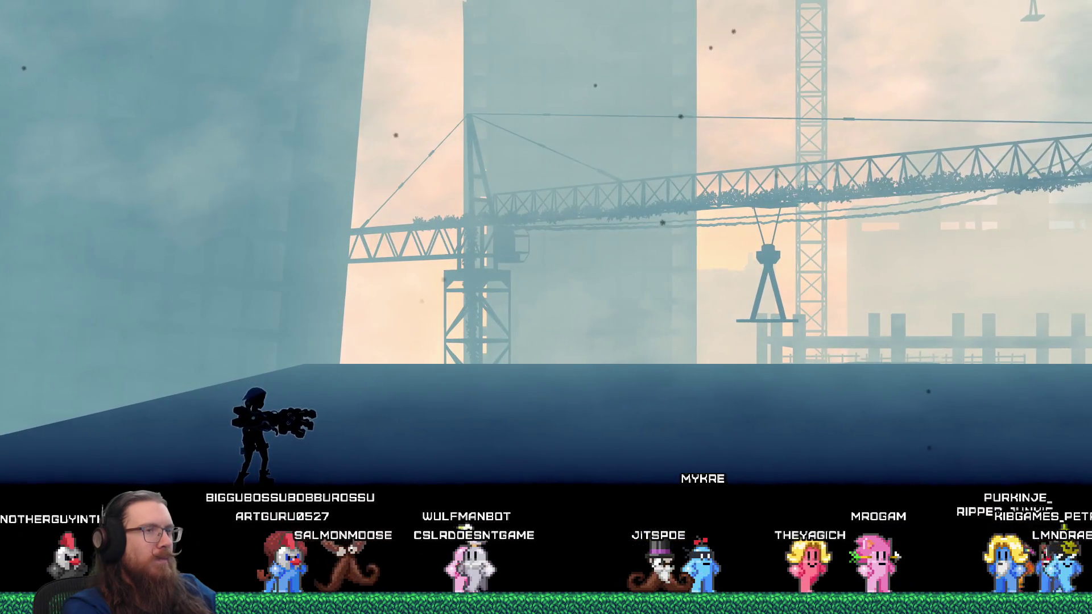
key("grave")
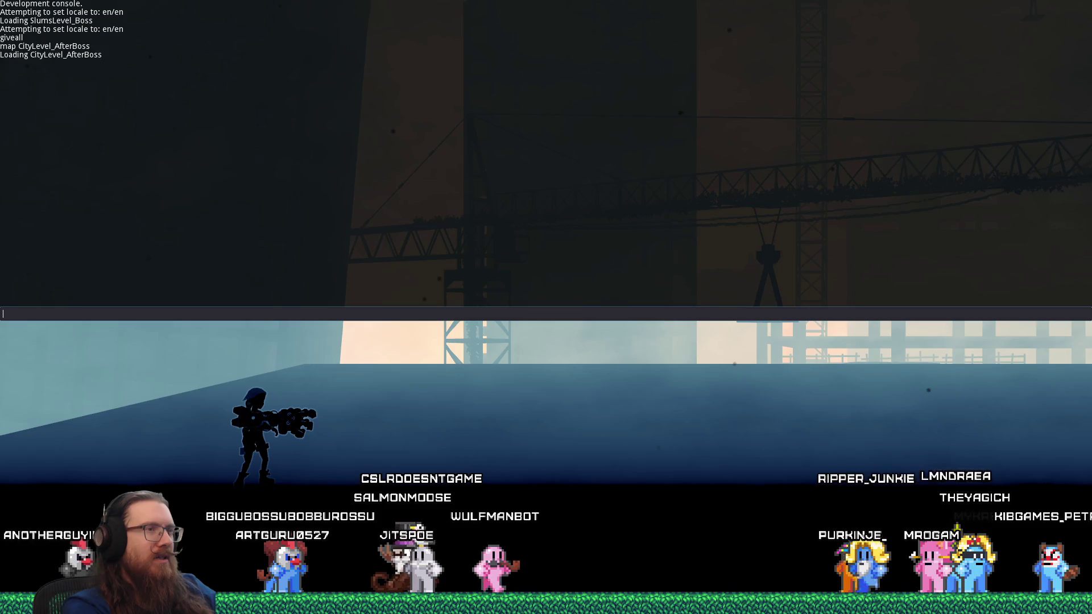
Enter the quit command in the dev console to close the game.
type("quit")
key("Return")
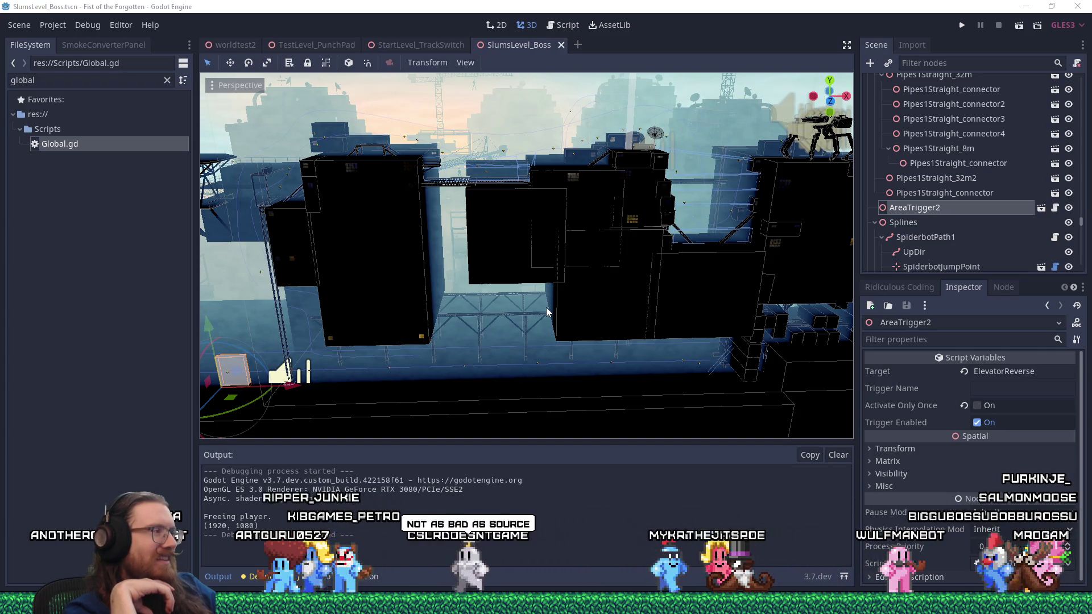
key("alt+Tab")
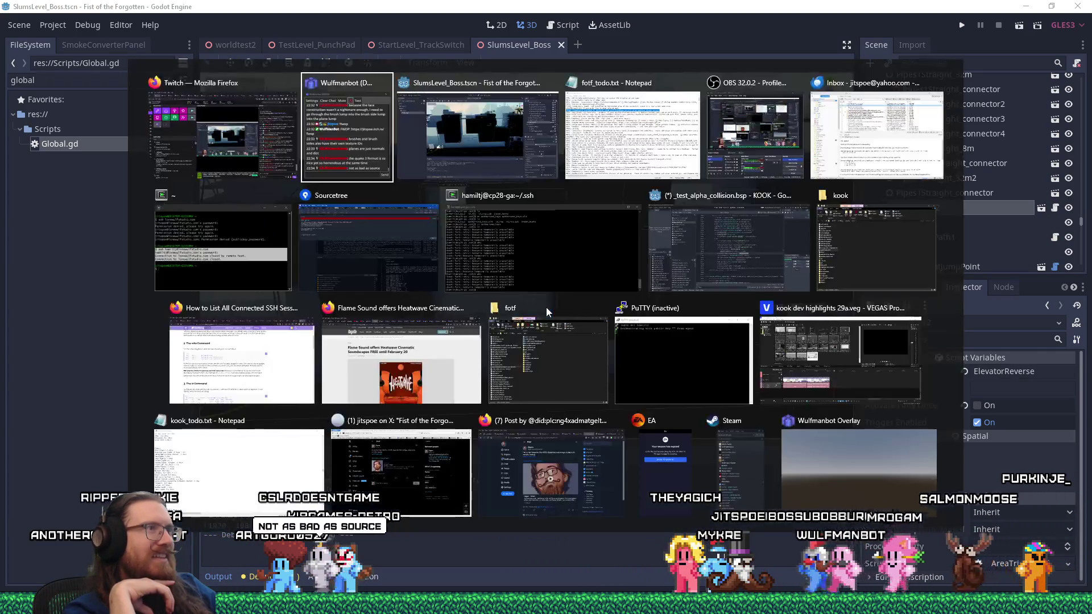
key("alt+Tab")
key("alt+Tab")
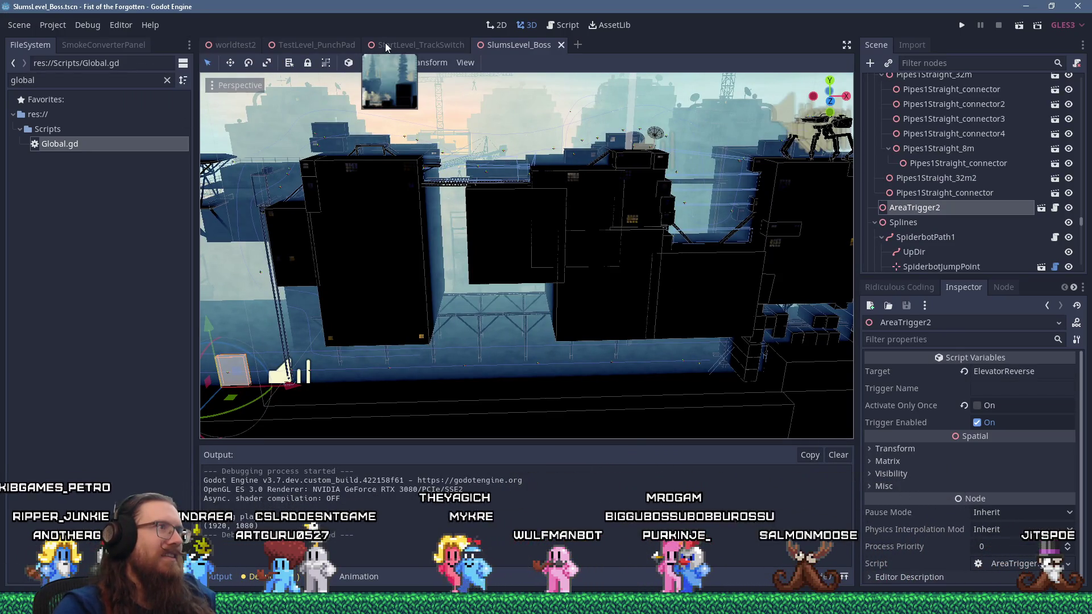
Close the TestLevel_PunchPad, StartLevel_TrackSwitch and SlumsLevel_Boss tabs, then focus the FileSystem filter.
middle_click(342, 44)
middle_click(324, 45)
middle_click(323, 44)
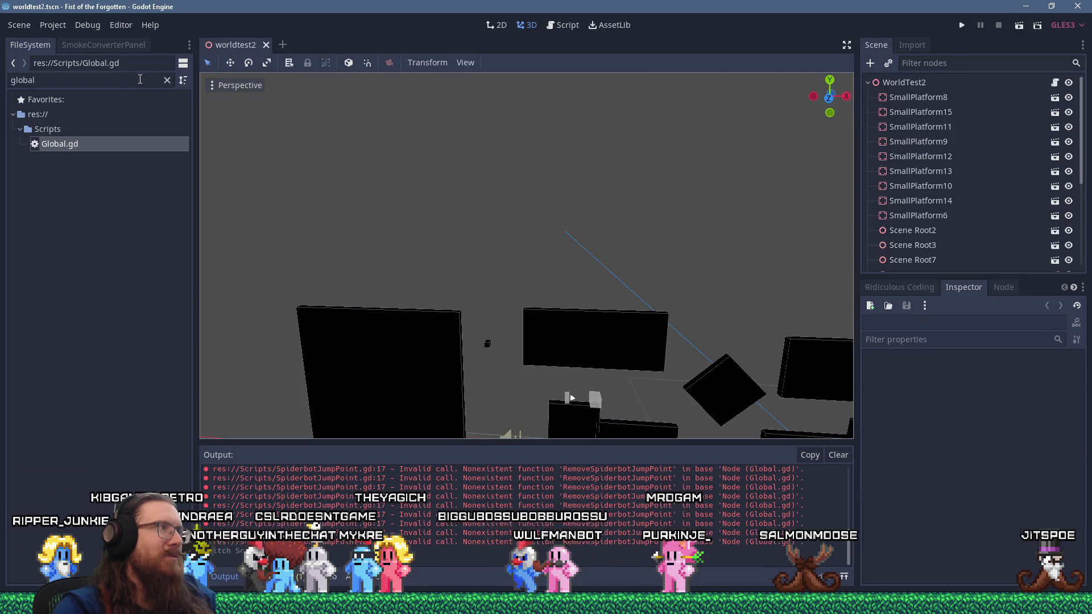
left_click(123, 83)
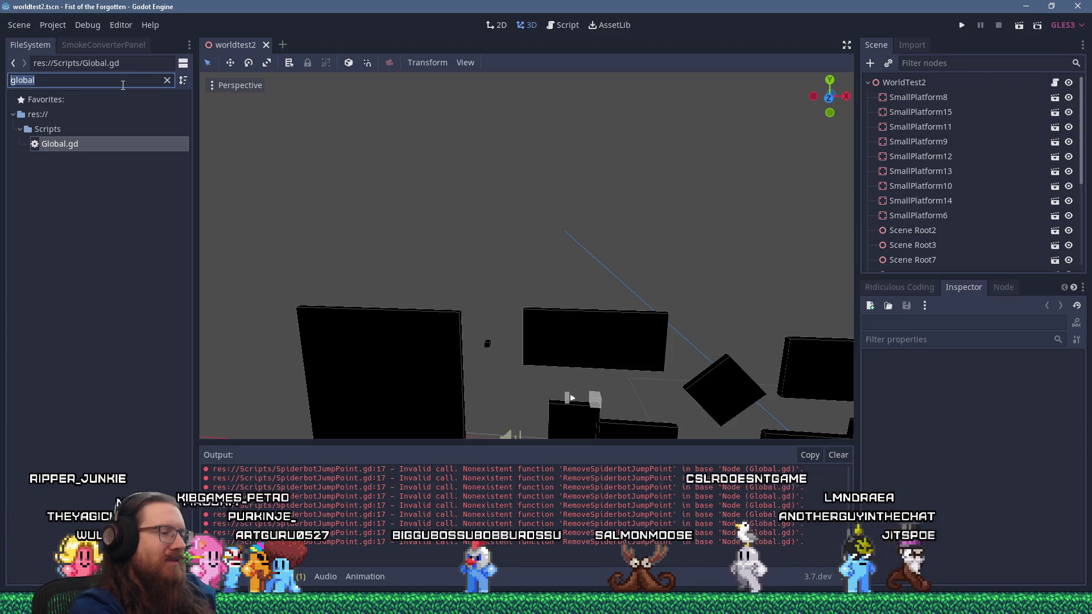
type("afterboss")
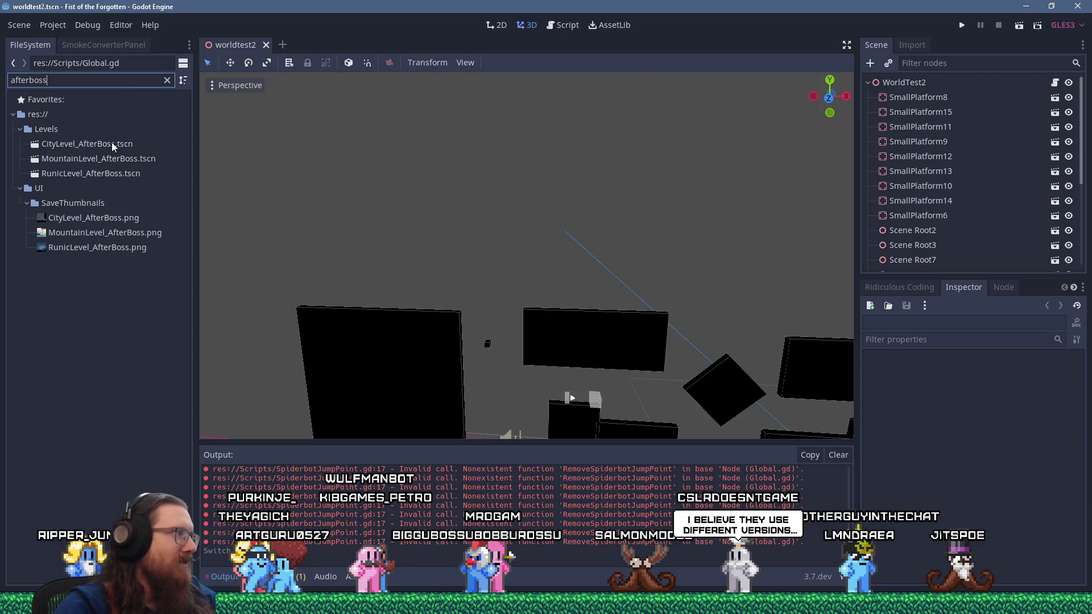
double_click(112, 143)
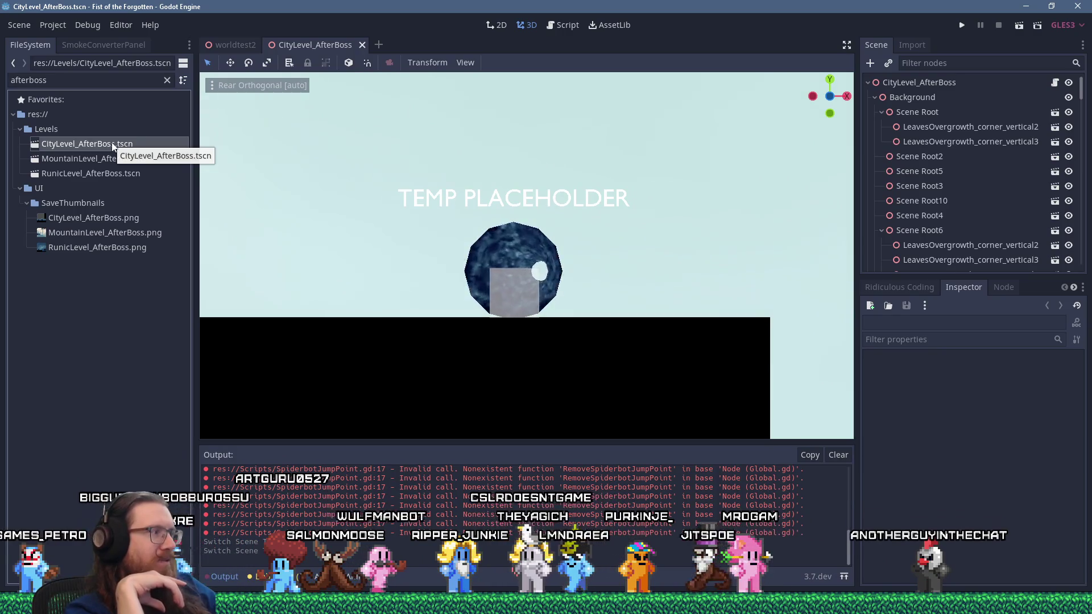
scroll(348, 214, "down", 10)
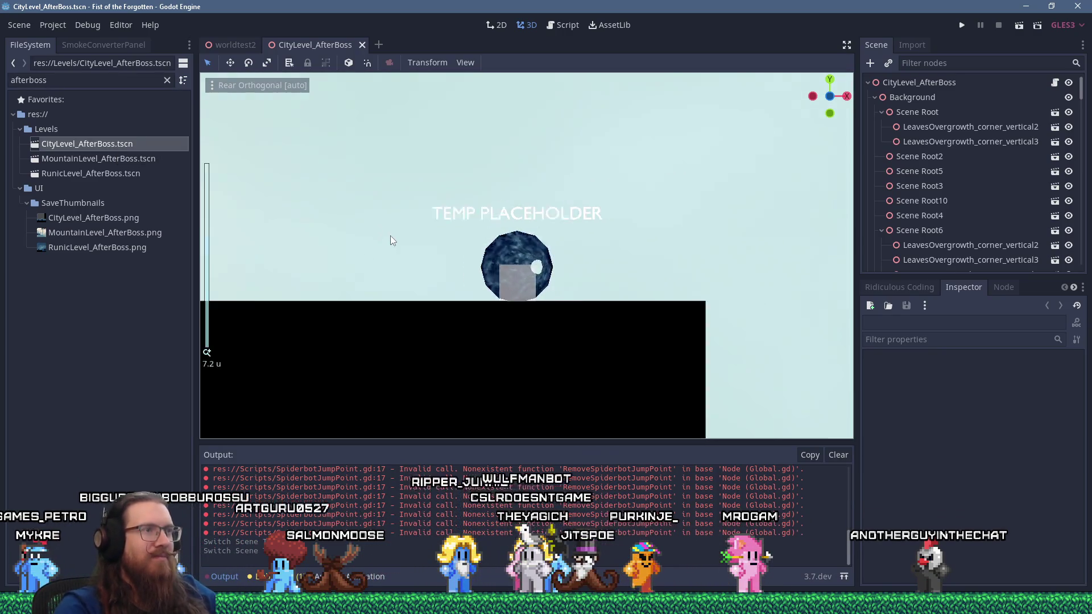
scroll(316, 284, "left", 10)
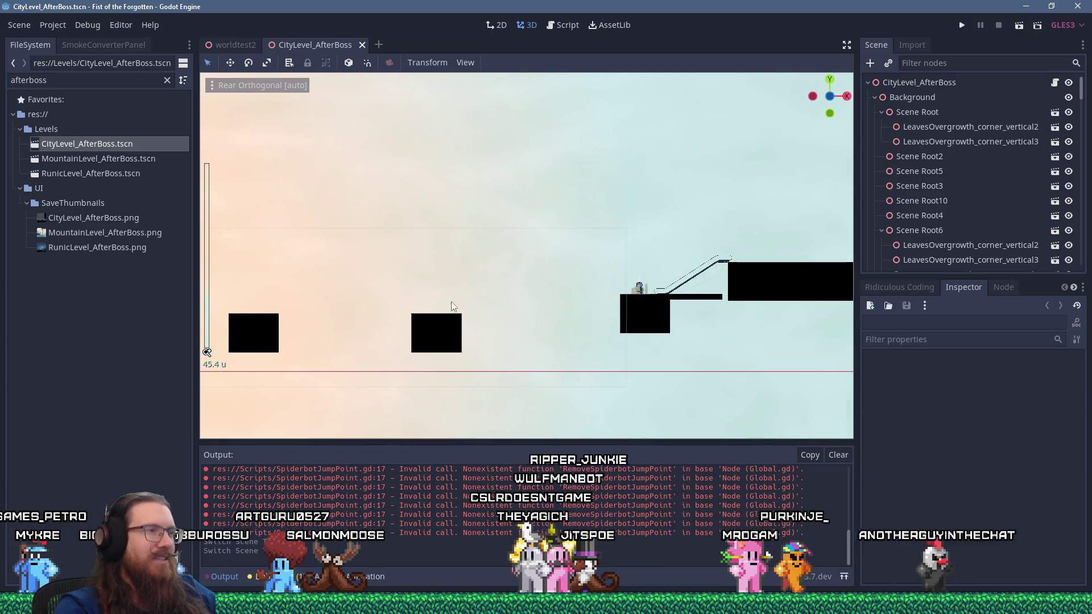
scroll(420, 275, "down", 5)
scroll(420, 275, "up", 8)
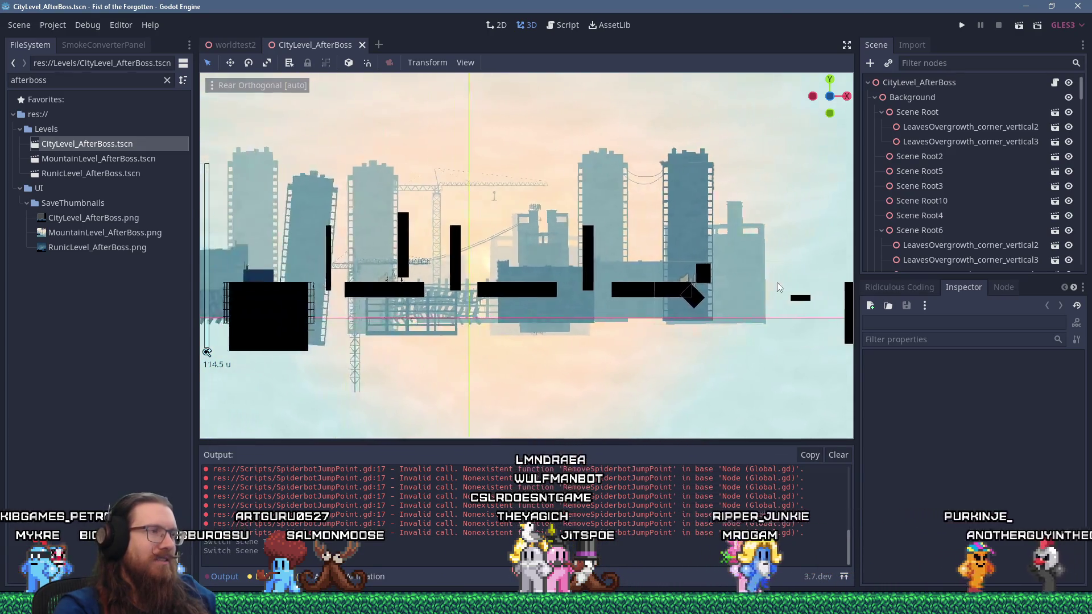
scroll(318, 289, "up", 5)
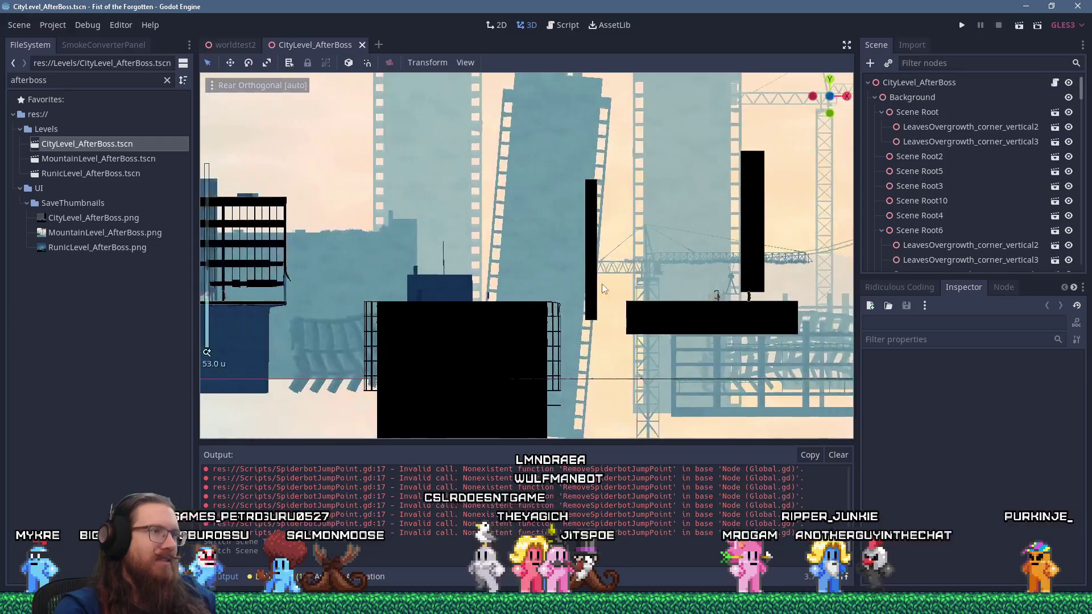
scroll(558, 286, "left", 5)
scroll(557, 282, "up", 5)
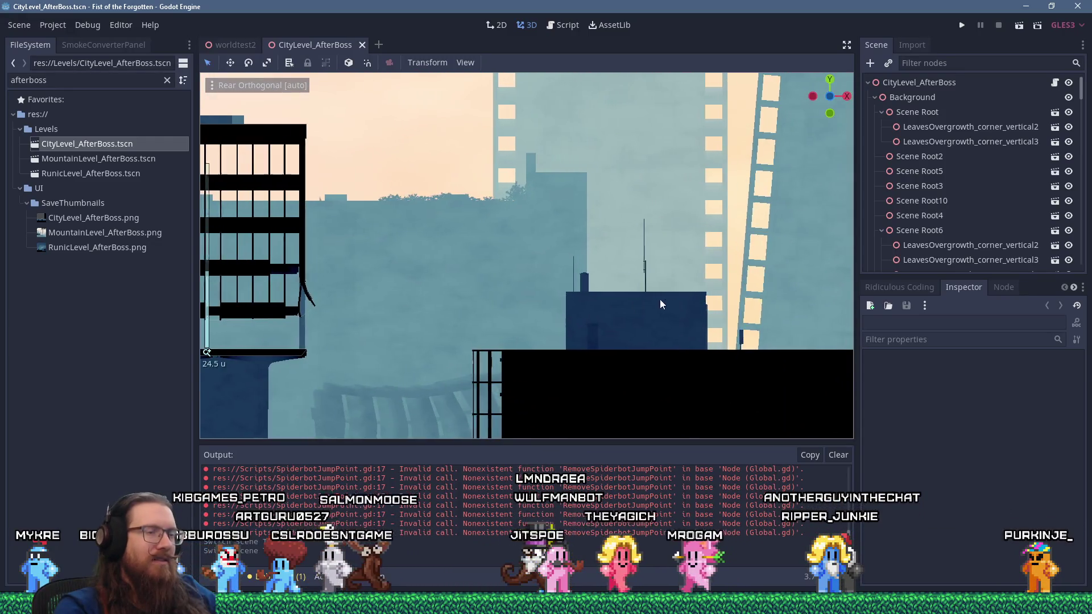
scroll(667, 299, "right", 5)
scroll(503, 283, "right", 5)
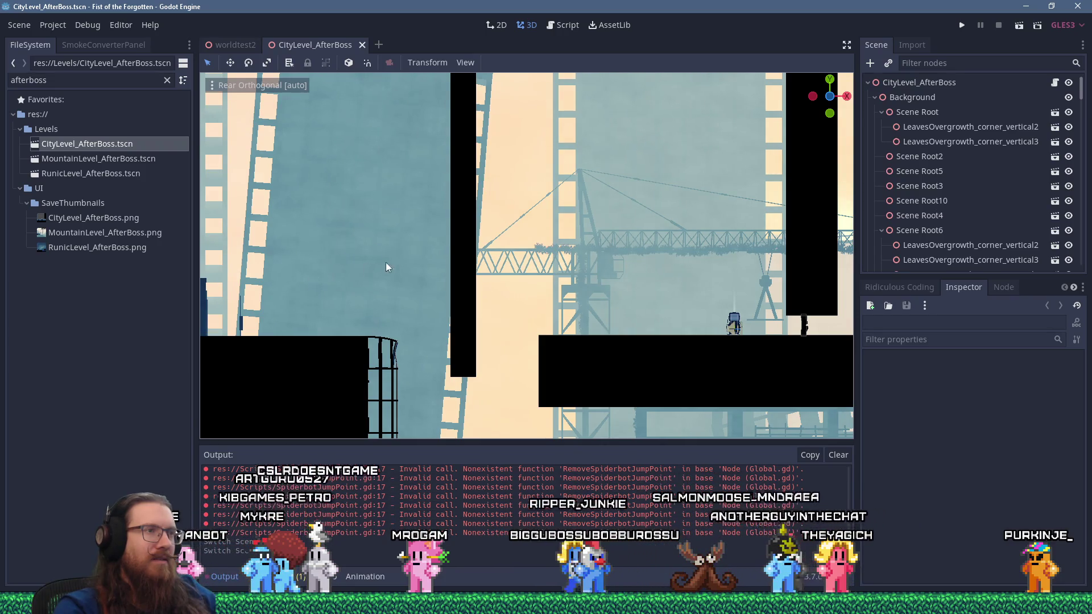
scroll(446, 251, "down", 3)
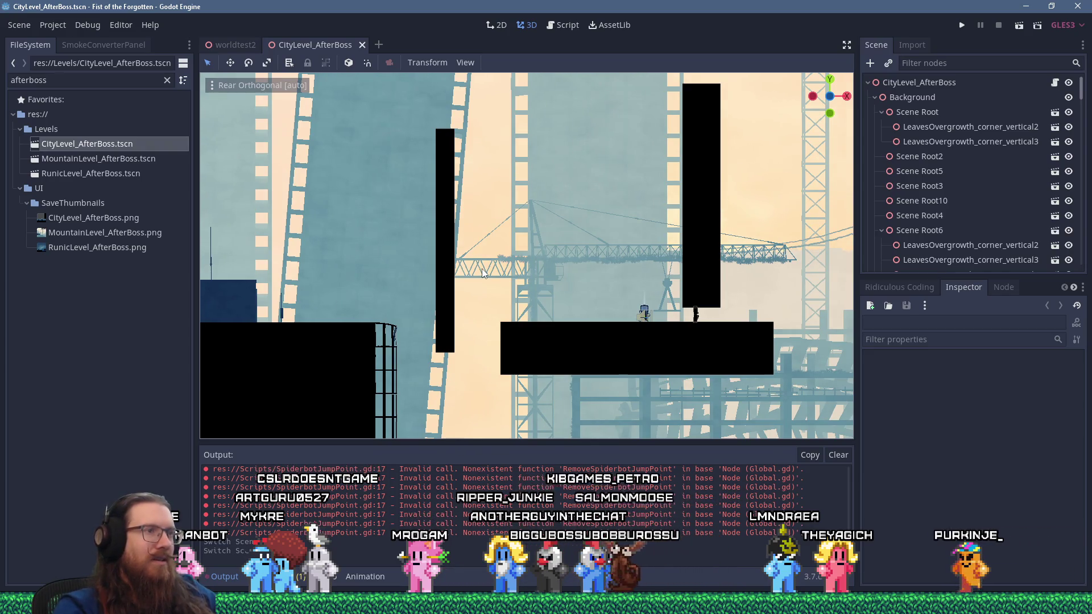
scroll(482, 269, "down", 5)
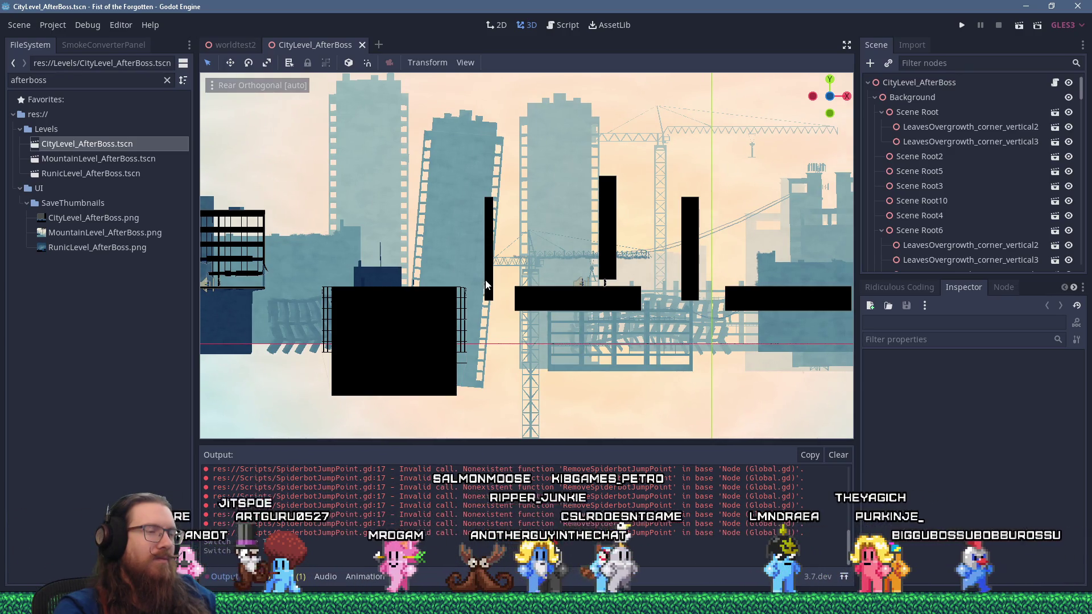
scroll(486, 283, "down", 5)
mouse_move(487, 283)
left_mouse_down()
mouse_move(420, 272)
mouse_move(515, 274)
left_mouse_up()
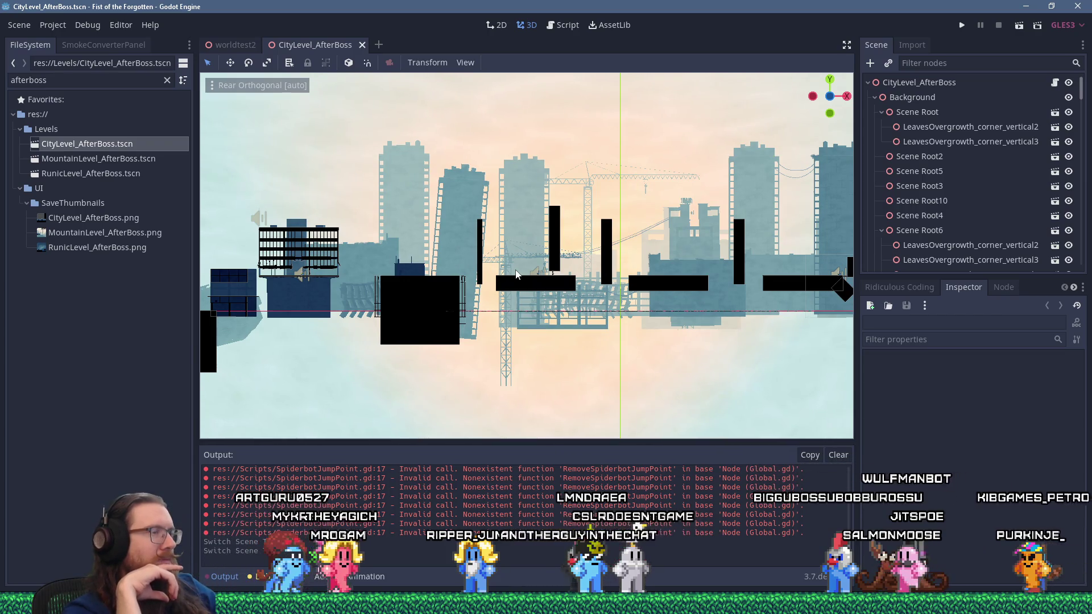
scroll(512, 267, "up", 15)
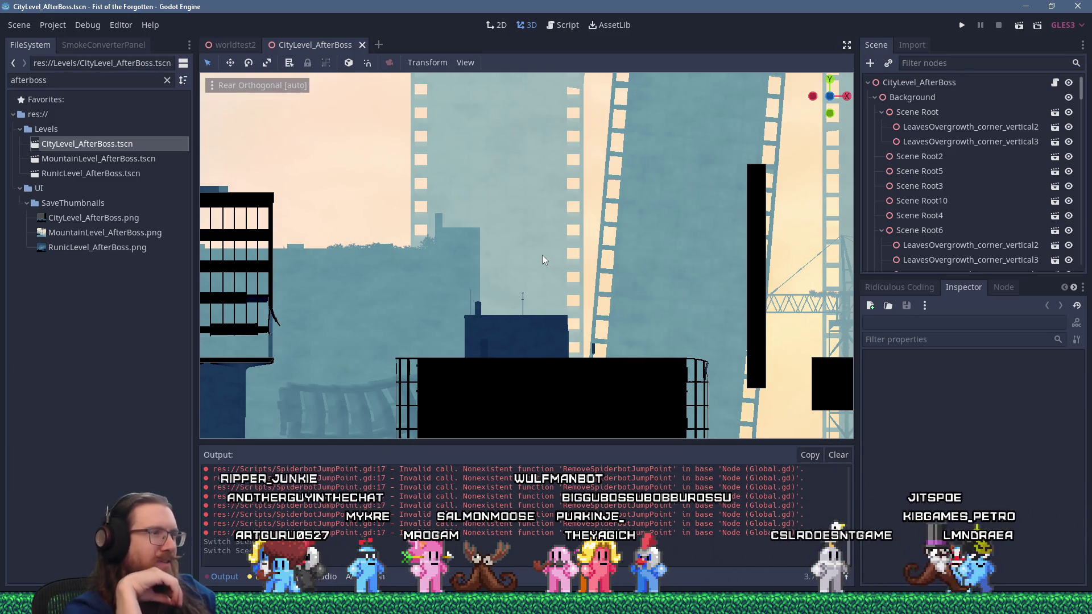
scroll(393, 283, "left", 5)
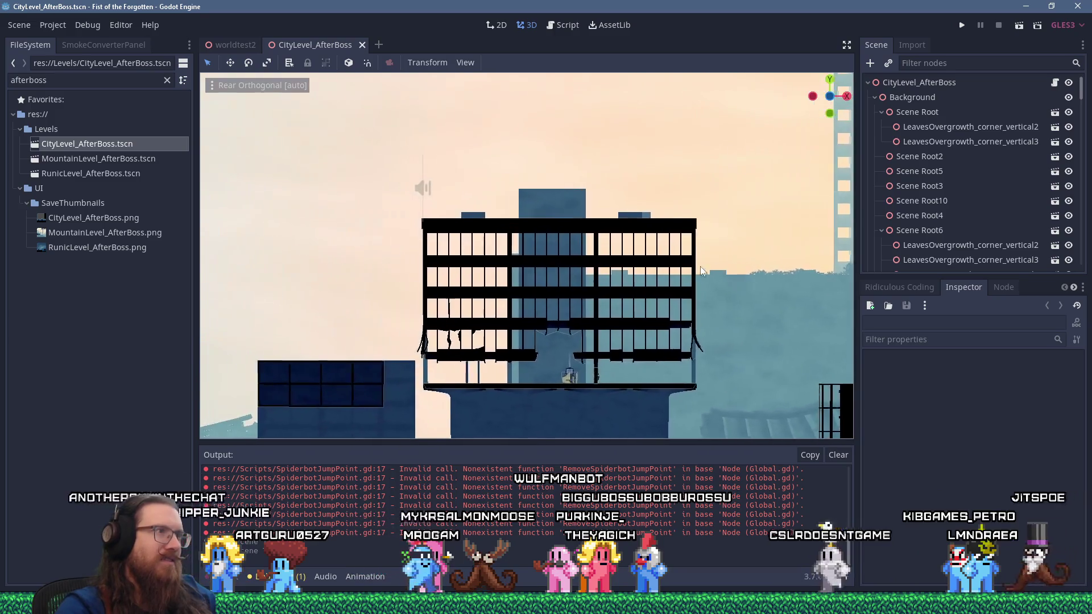
Duplicate the Laser2 node to create Laser3.
left_click(425, 190)
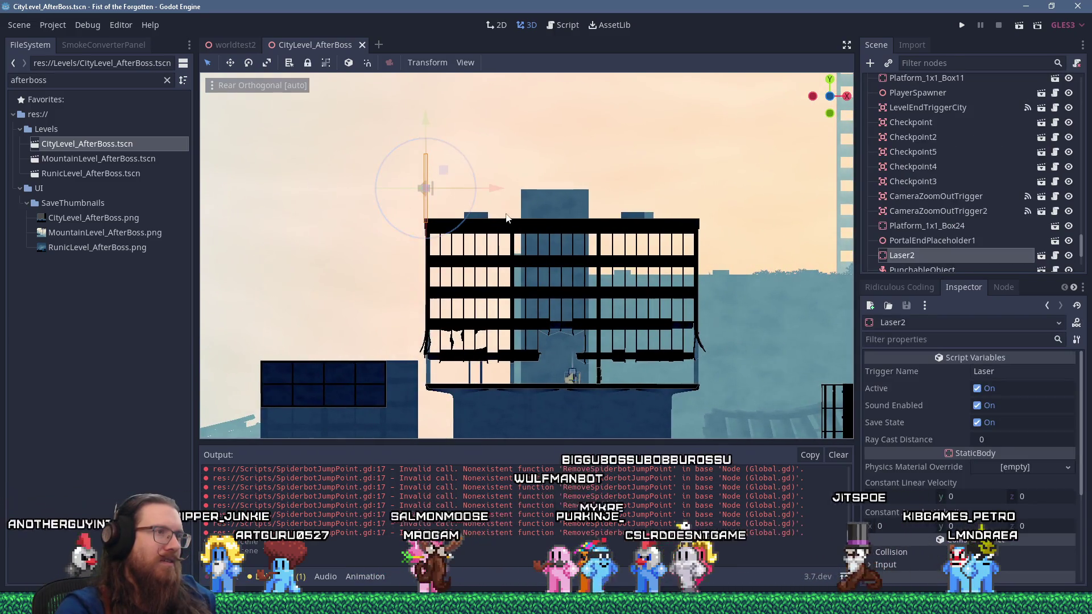
scroll(465, 248, "right", 2)
scroll(465, 248, "right", 2)
scroll(465, 248, "down", 1)
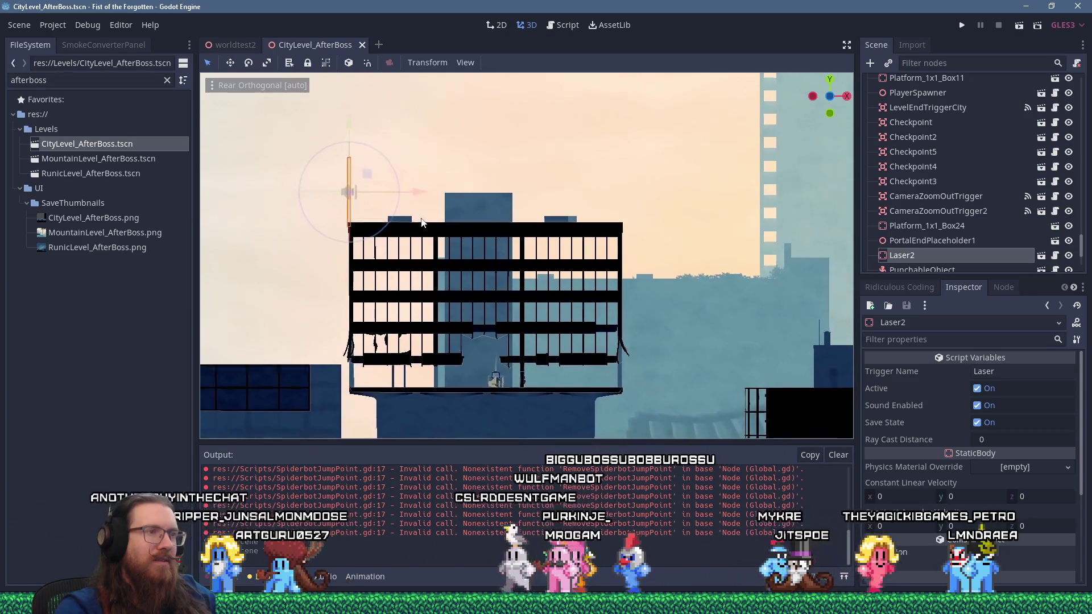
scroll(418, 218, "right", 2)
scroll(418, 218, "down", 1)
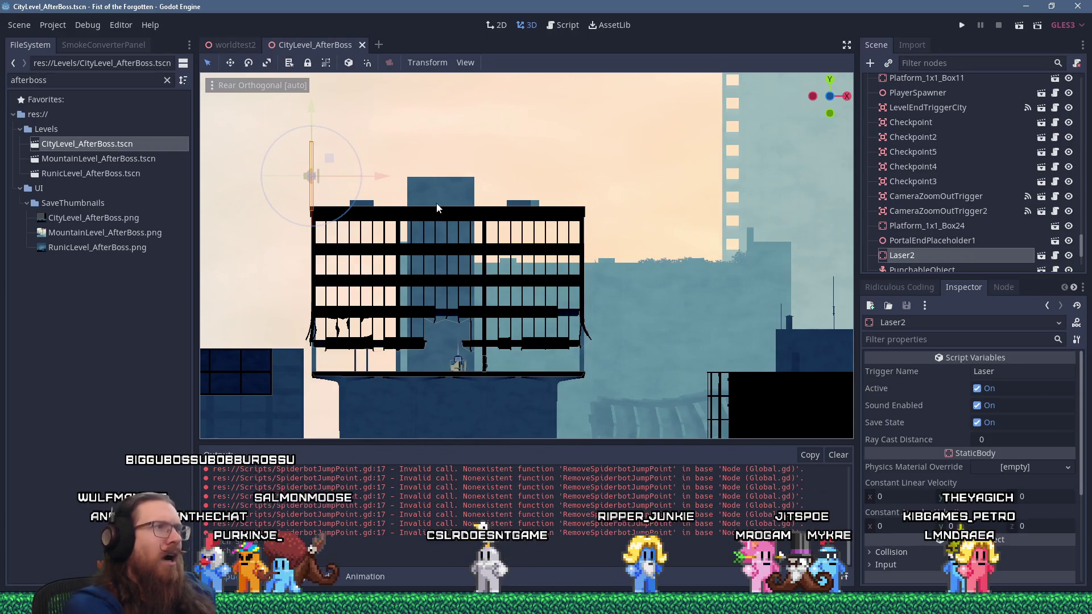
key("ctrl+d")
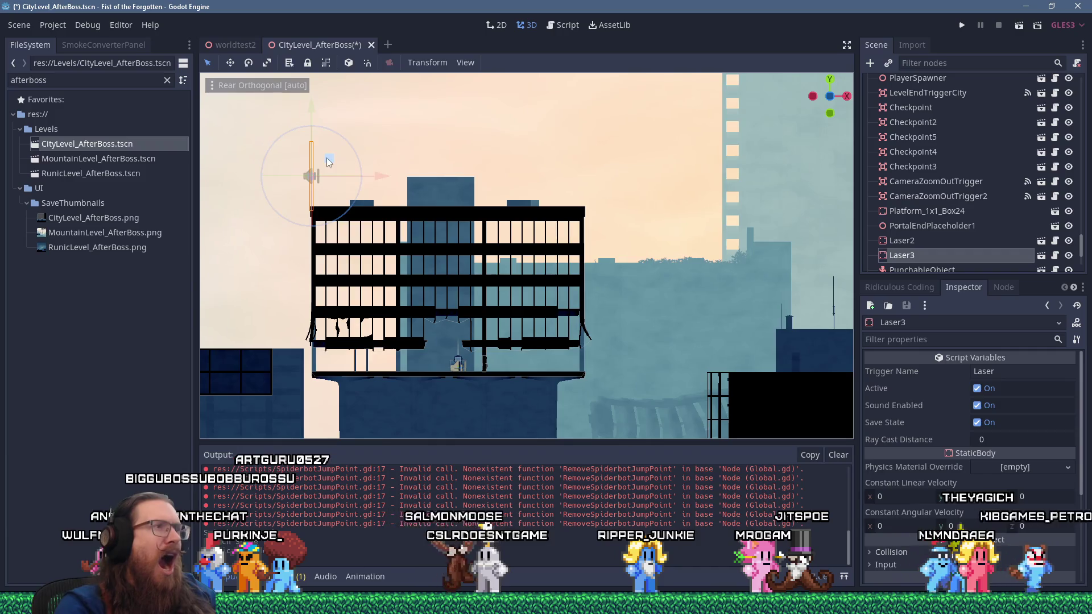
Move Laser3 to the building's right edge and rotate it to lie horizontally.
left_click_drag(325, 167, 605, 170)
scroll(606, 170, "up", 3)
scroll(606, 168, "up", 5)
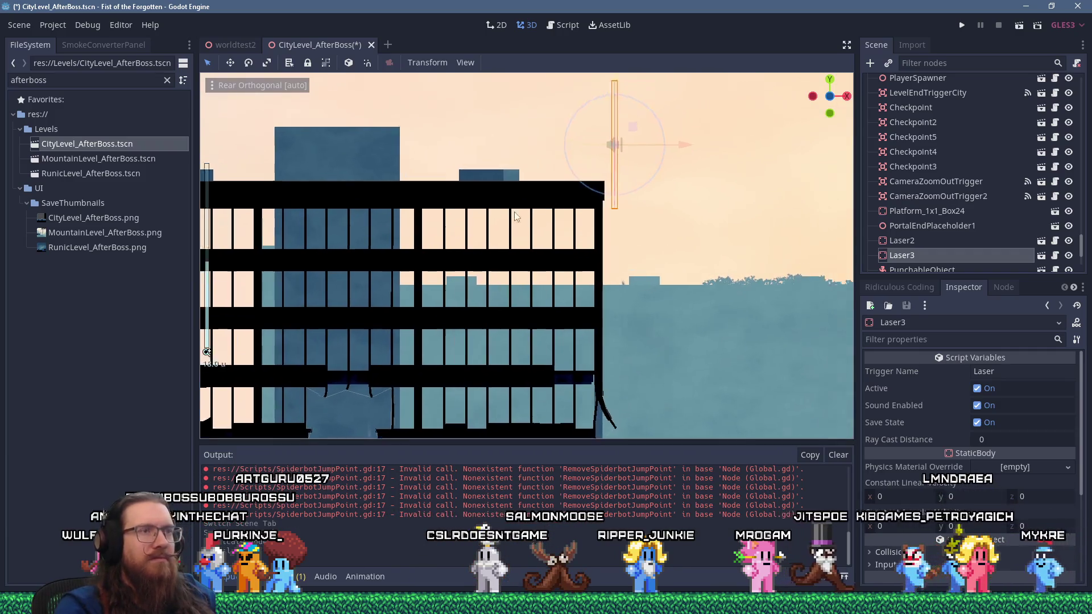
mouse_move(640, 121)
left_mouse_down()
mouse_move(551, 135)
mouse_move(578, 133)
mouse_move(499, 110)
mouse_move(447, 226)
left_mouse_up()
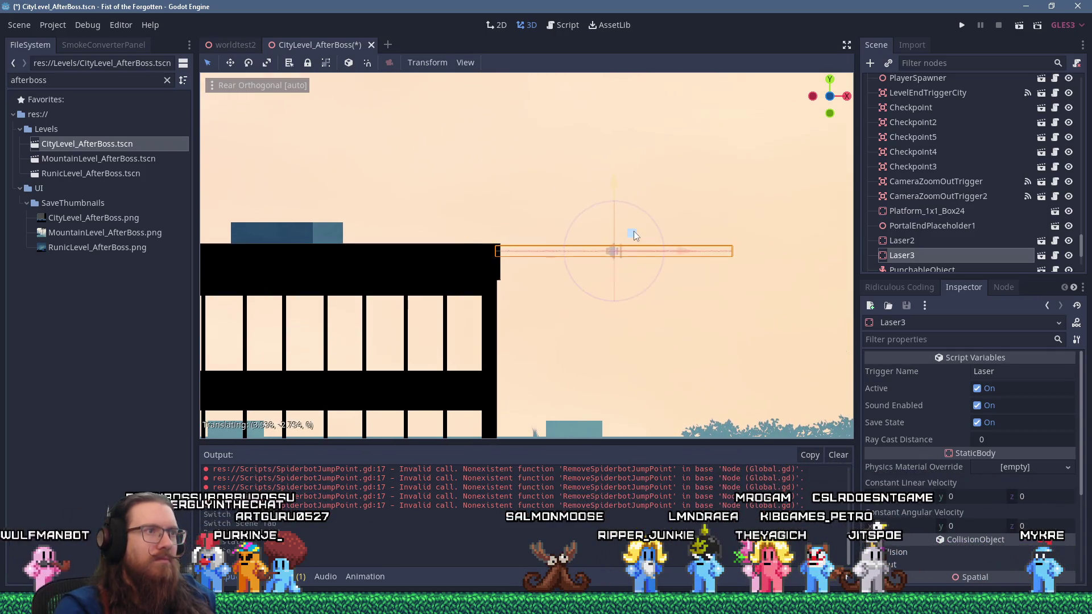
Stretch Laser3 to about double length and move it right across the rooftops.
key("r")
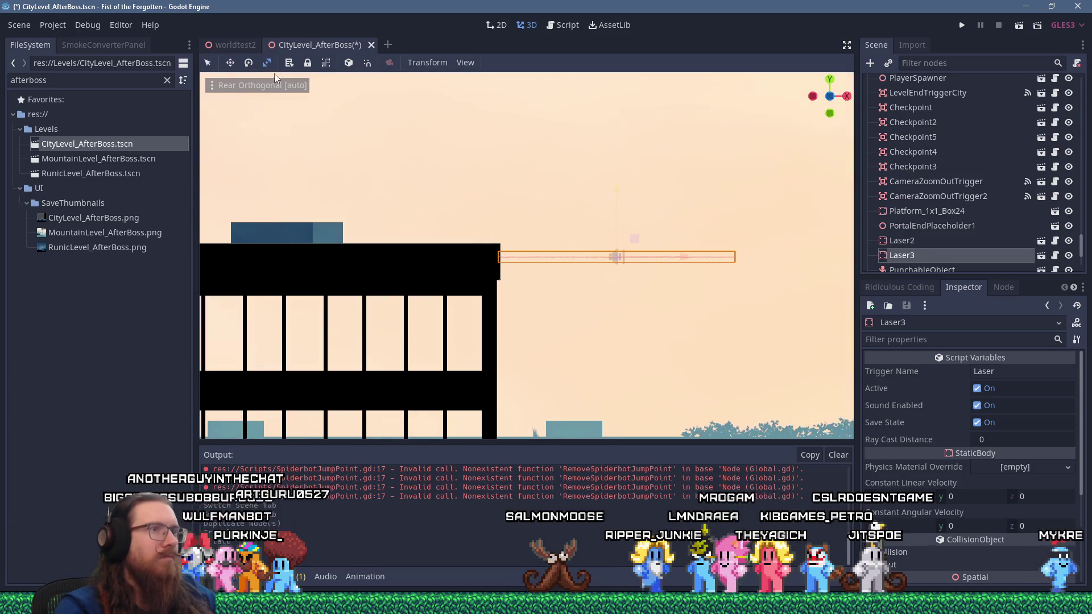
left_click_drag(633, 261, 817, 251)
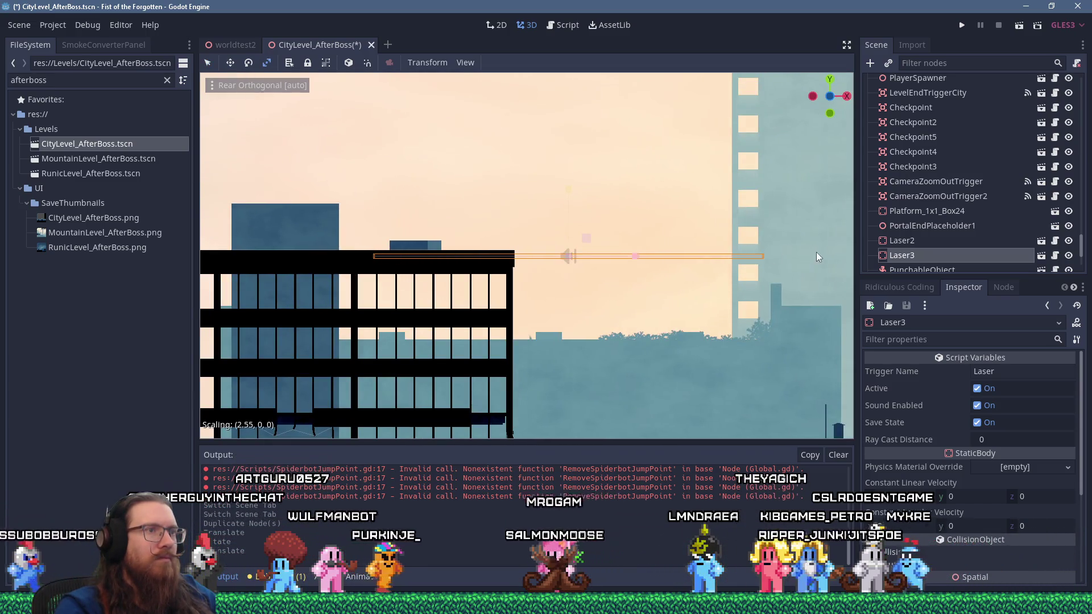
scroll(636, 244, "down", 15)
left_click_drag(436, 254, 664, 262)
key("q")
mouse_move(531, 261)
left_mouse_down()
mouse_move(703, 258)
mouse_move(480, 245)
left_mouse_up()
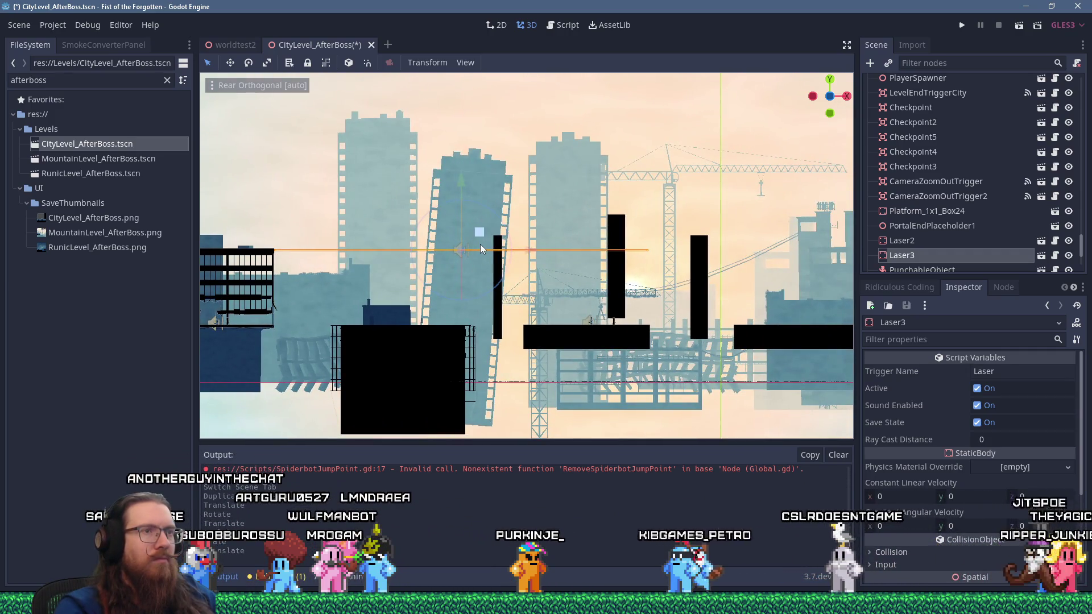
Check the level from the numpad front and rear views, then return to Perspective zoomed on Laser3.
scroll(480, 244, "down", 2)
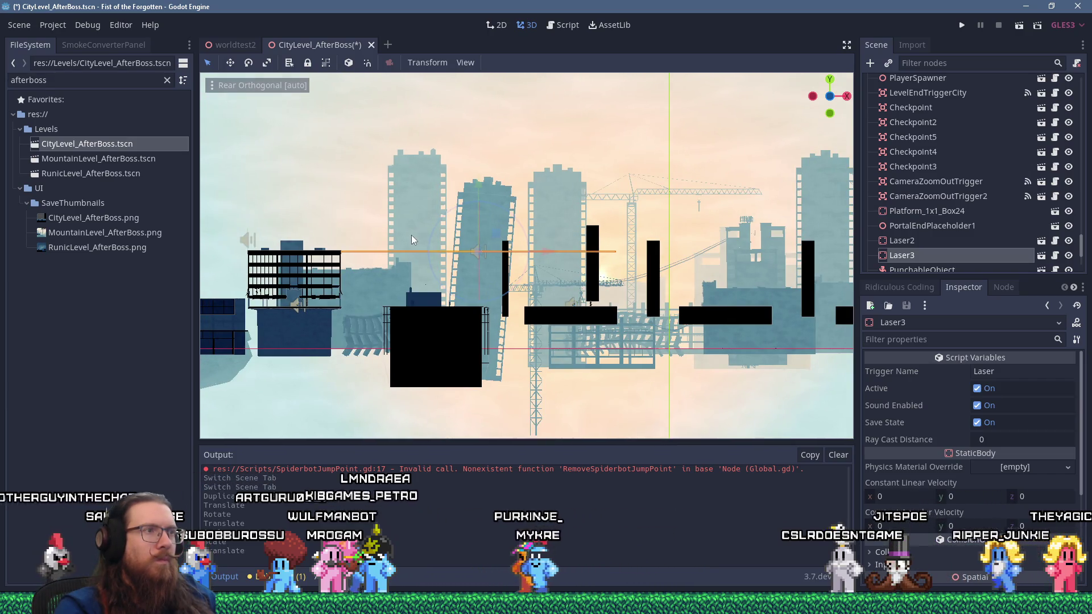
scroll(411, 234, "up", 2)
scroll(473, 230, "up", 3)
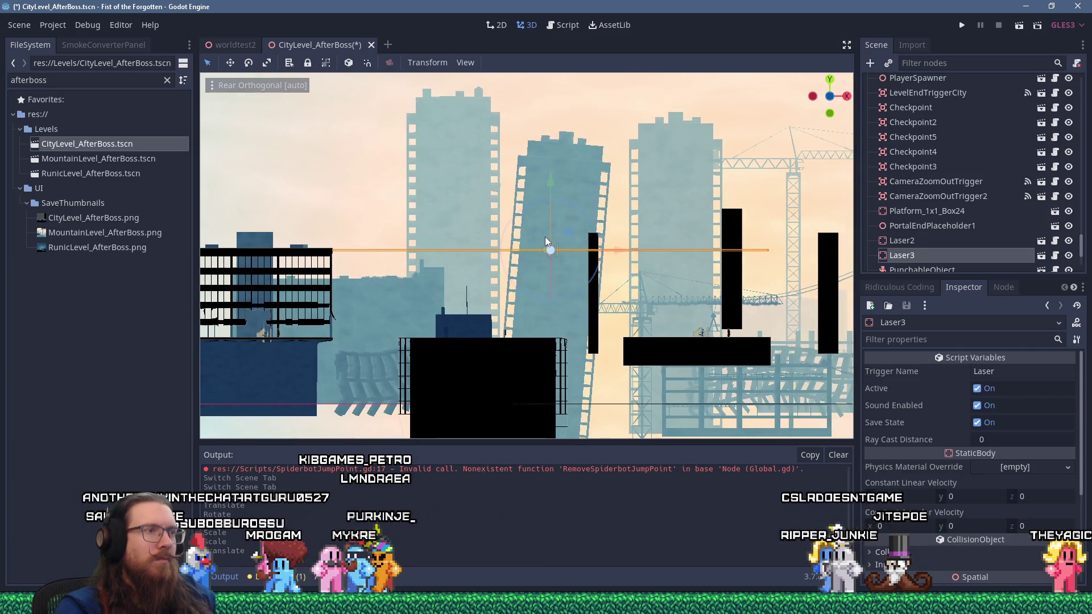
scroll(596, 267, "down", 6)
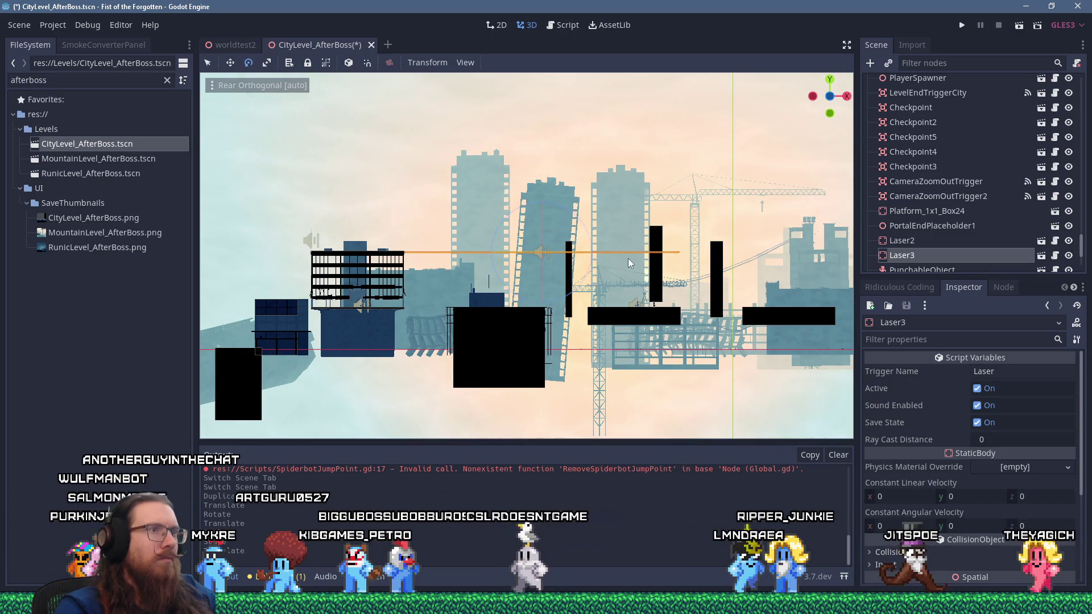
key("e")
key("o")
scroll(602, 244, "down", 3)
scroll(603, 244, "up", 5)
key("KP_1")
key("alt+KP_1")
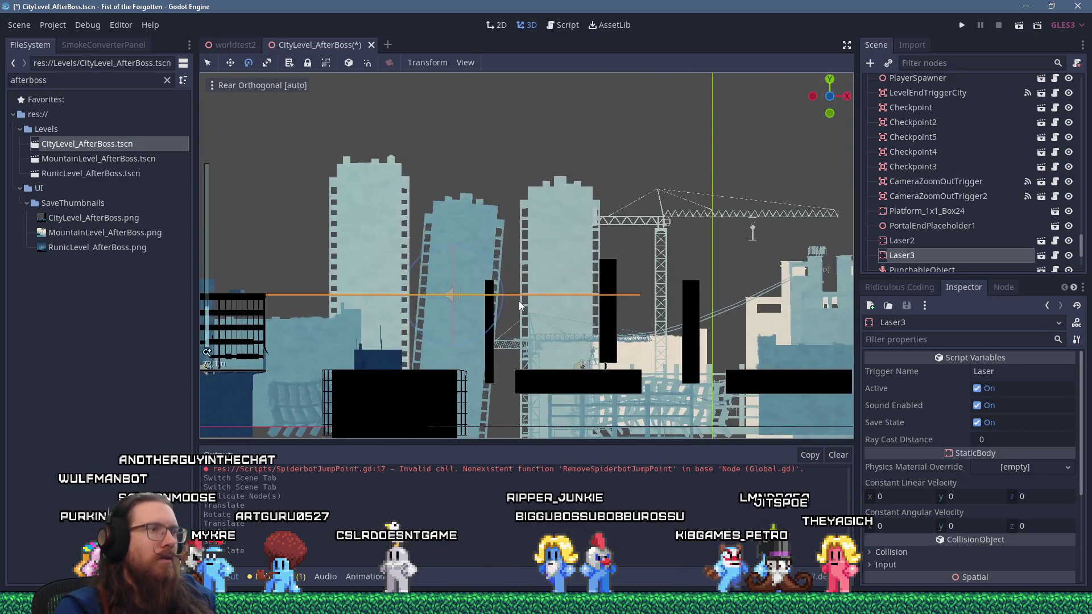
key("KP_5")
scroll(557, 317, "up", 2)
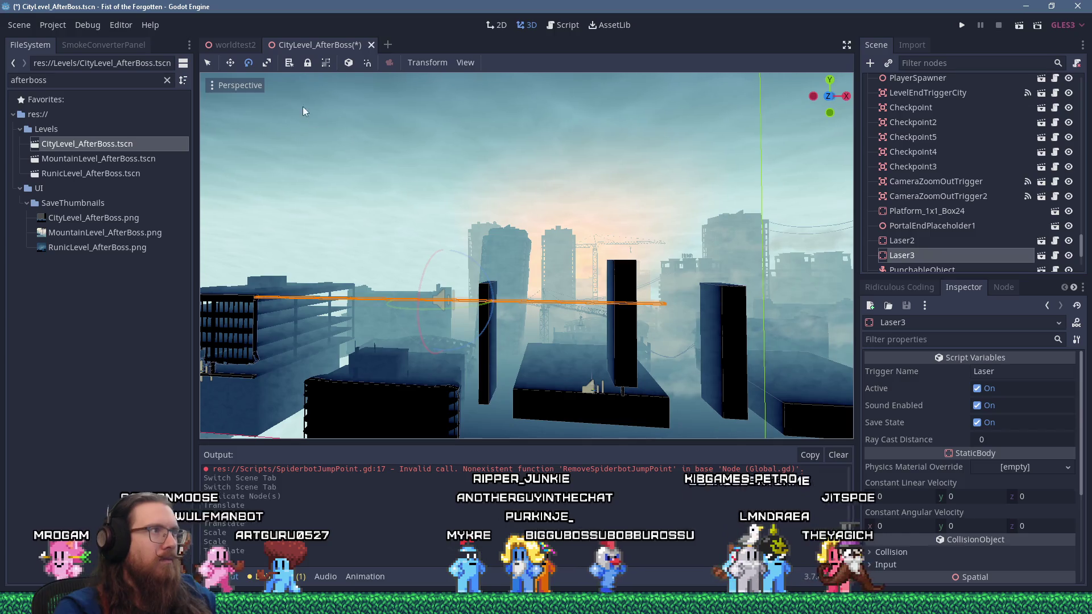
Scale Laser3 longer along its length, then orbit the view around the rooftops.
key("r")
scroll(512, 285, "down", 2)
left_click_drag(532, 290, 621, 295)
scroll(620, 295, "down", 3)
key("q")
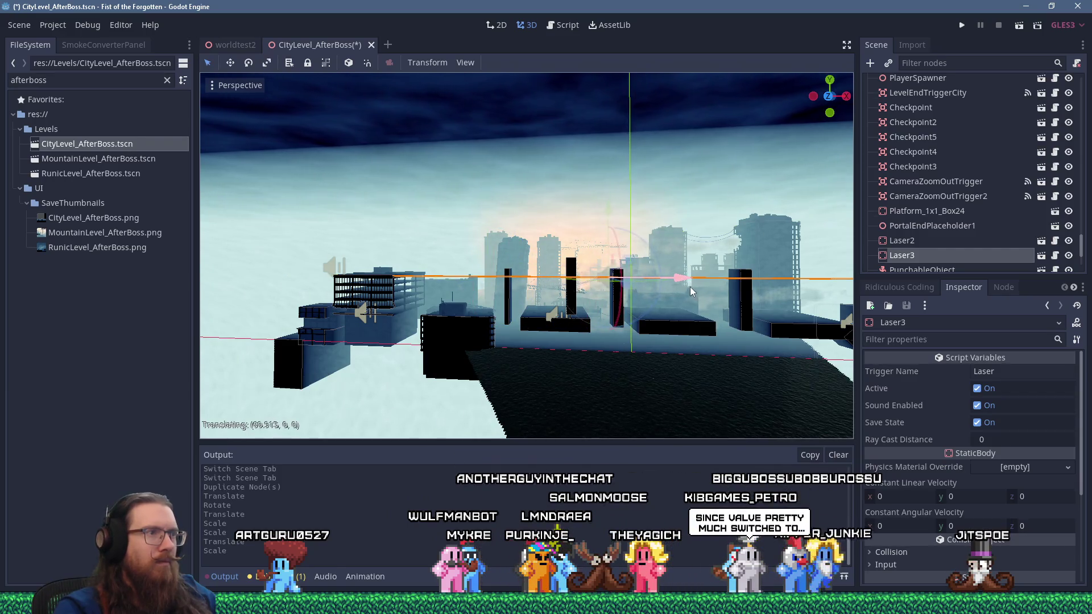
mouse_move(733, 295)
left_mouse_down()
mouse_move(546, 297)
mouse_move(411, 268)
mouse_move(589, 272)
mouse_move(492, 280)
mouse_move(522, 283)
mouse_move(595, 275)
left_mouse_up()
scroll(522, 283, "up", 2)
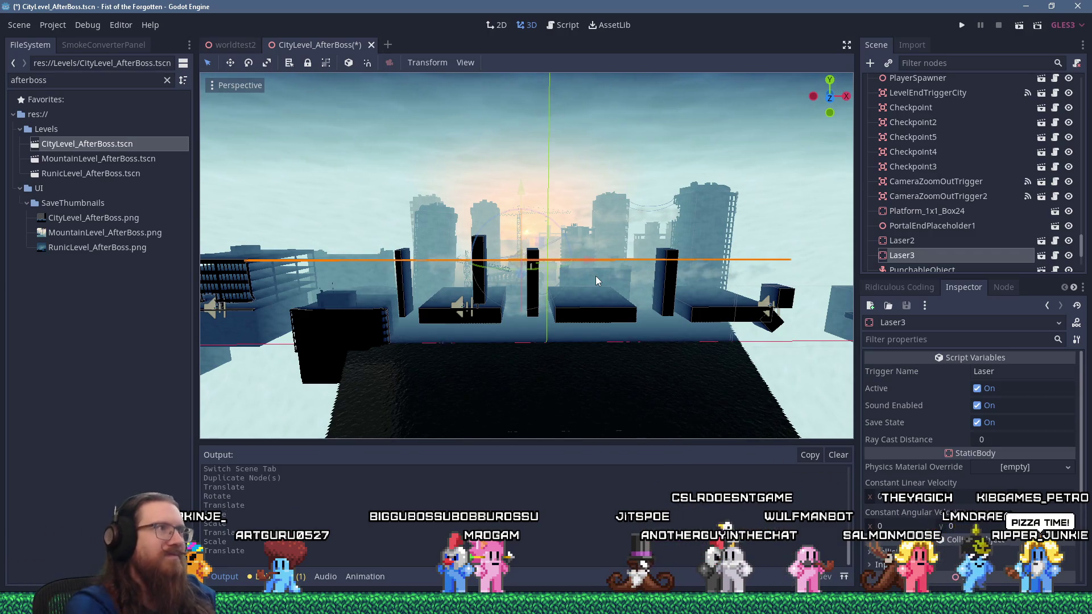
left_click(266, 62)
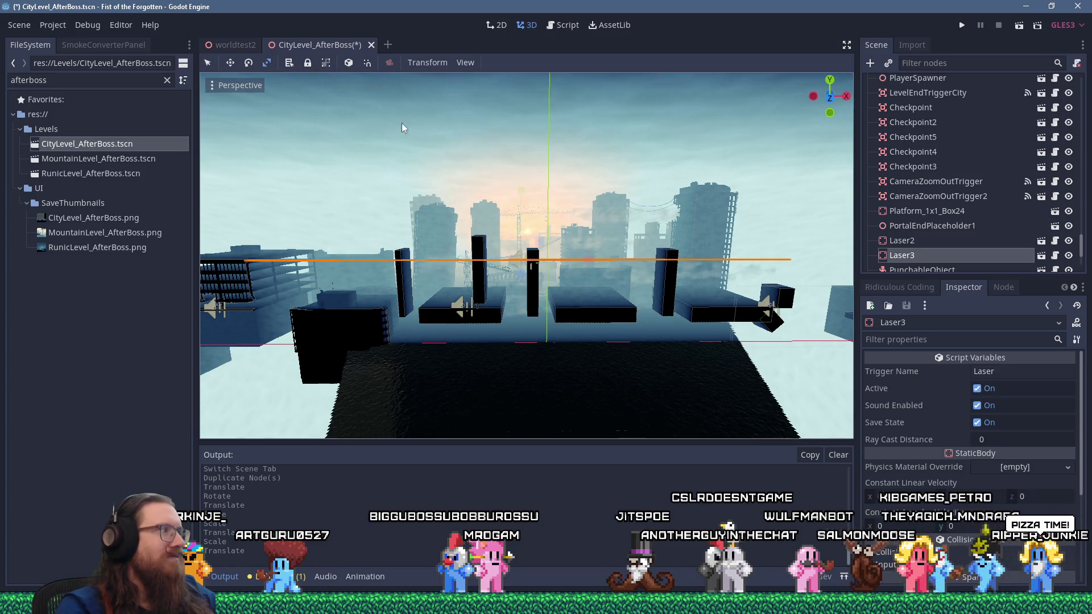
Shorten Laser3, shift it left along X, trim it slightly more, and reframe the view.
mouse_move(604, 263)
left_mouse_down()
mouse_move(544, 241)
mouse_move(575, 259)
mouse_move(523, 265)
left_mouse_up()
key("q")
key("r")
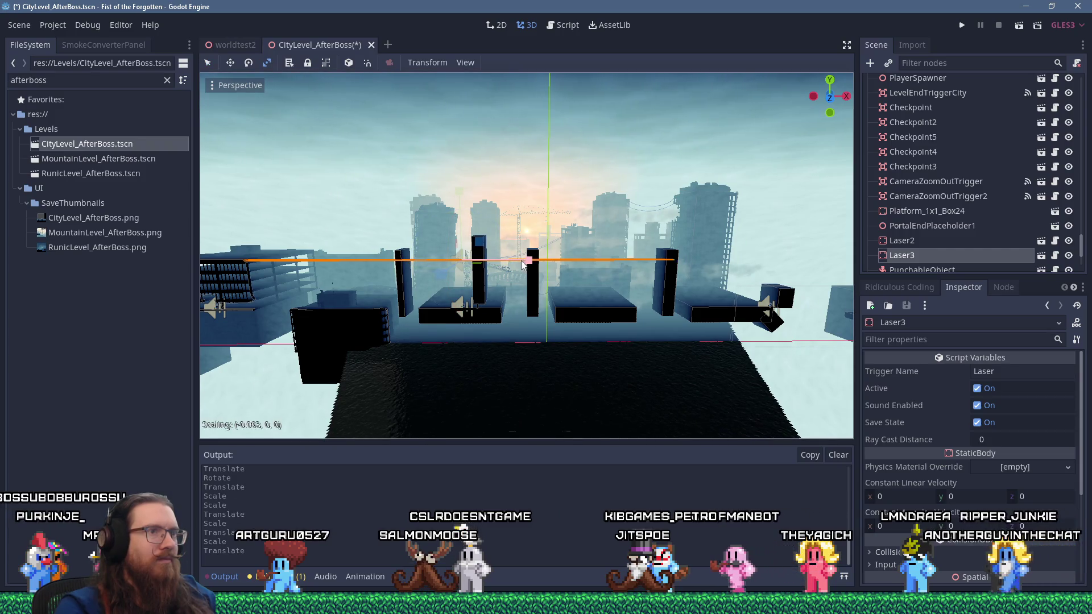
left_click_drag(522, 261, 520, 261)
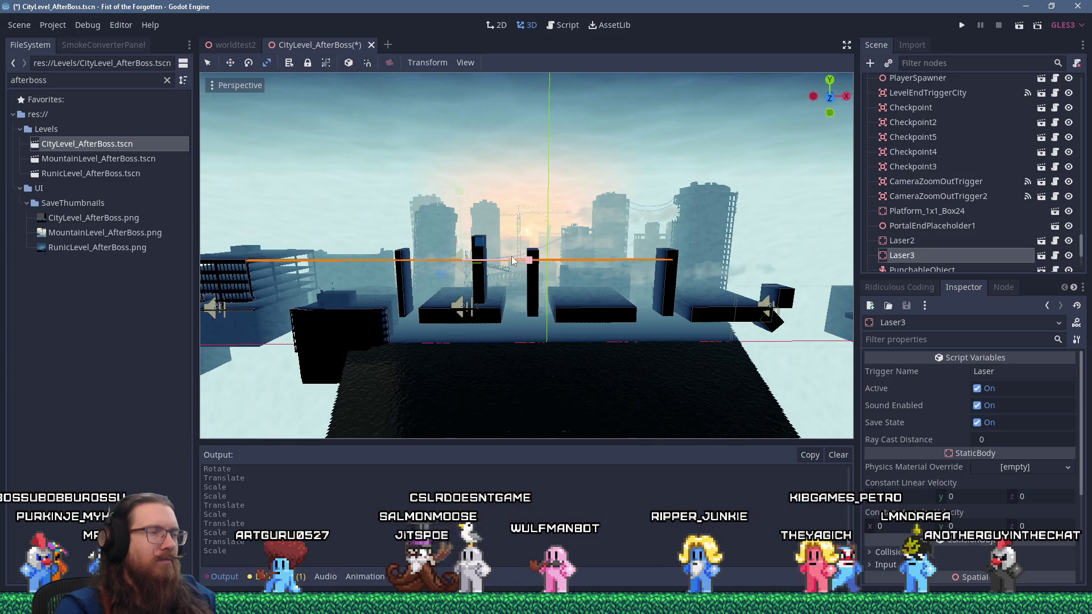
scroll(514, 257, "up", 5)
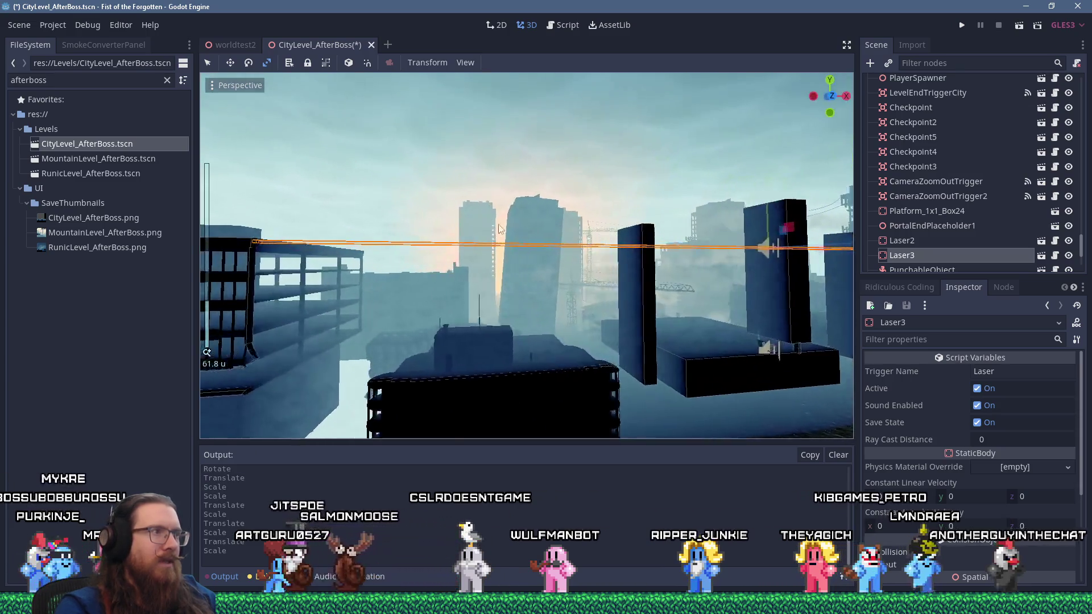
scroll(498, 228, "up", 6)
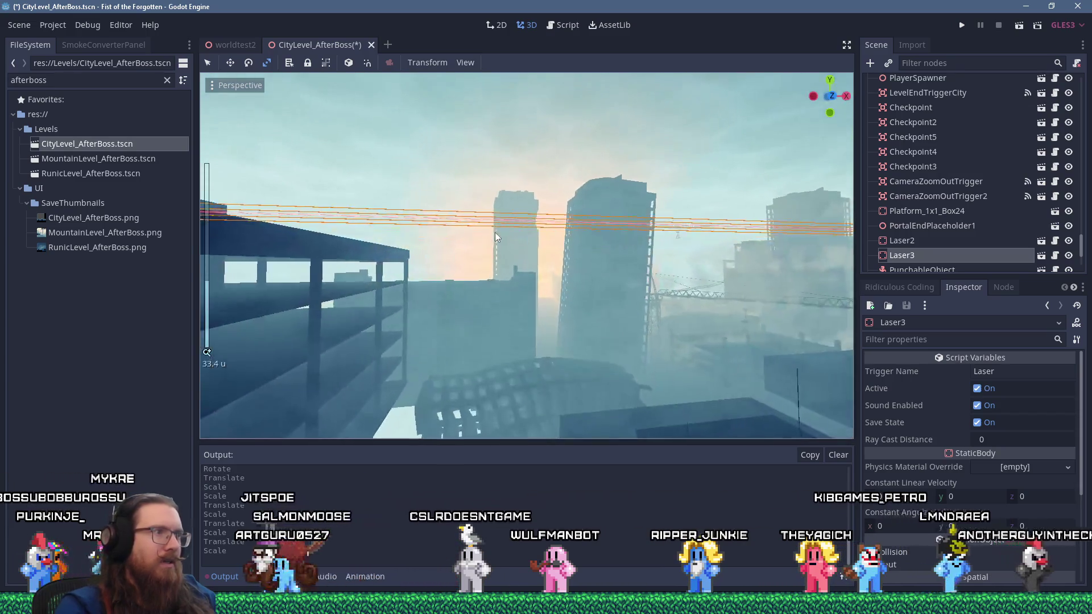
scroll(560, 260, "down", 14)
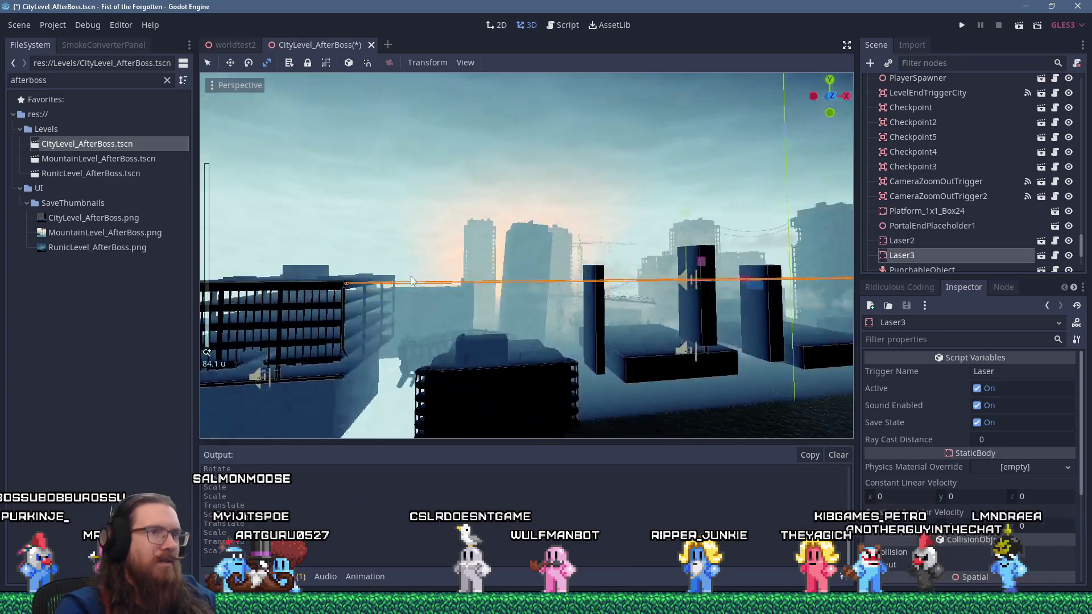
scroll(520, 265, "up", 2)
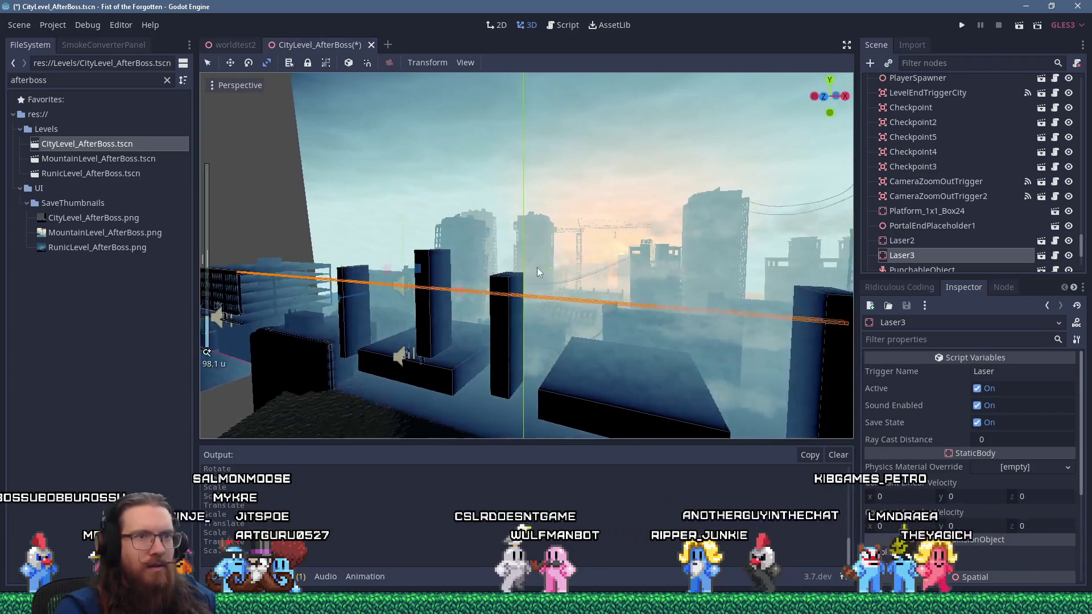
mouse_move(493, 288)
left_mouse_down()
mouse_move(469, 276)
mouse_move(473, 250)
mouse_move(495, 248)
mouse_move(401, 238)
left_mouse_up()
scroll(469, 276, "up", 3)
scroll(401, 244, "down", 8)
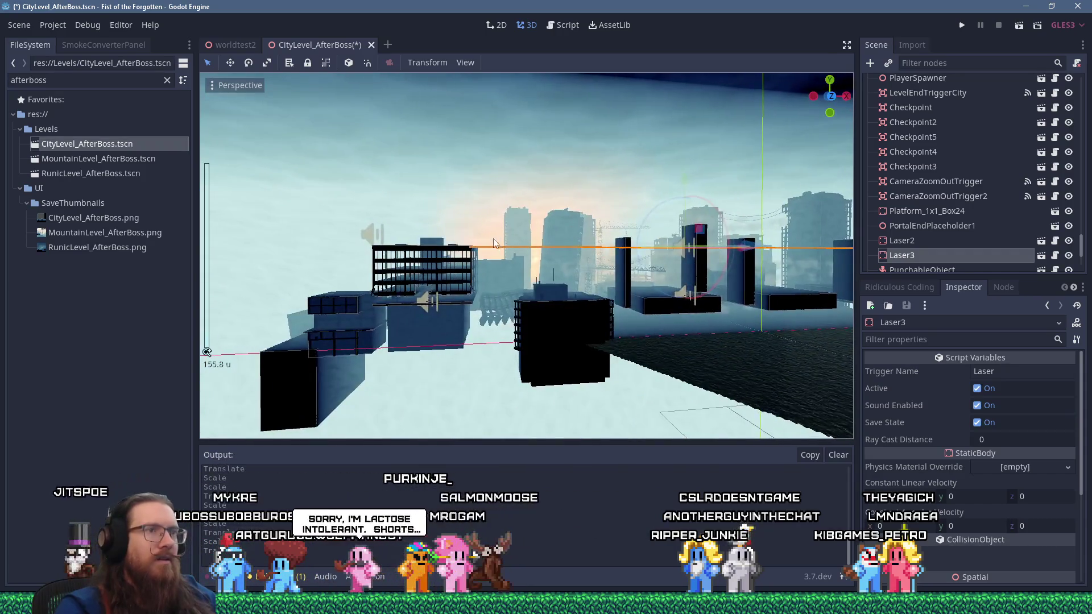
Save the CityLevel_AfterBoss scene from the Scene menu and run the game with F5.
left_click(20, 25)
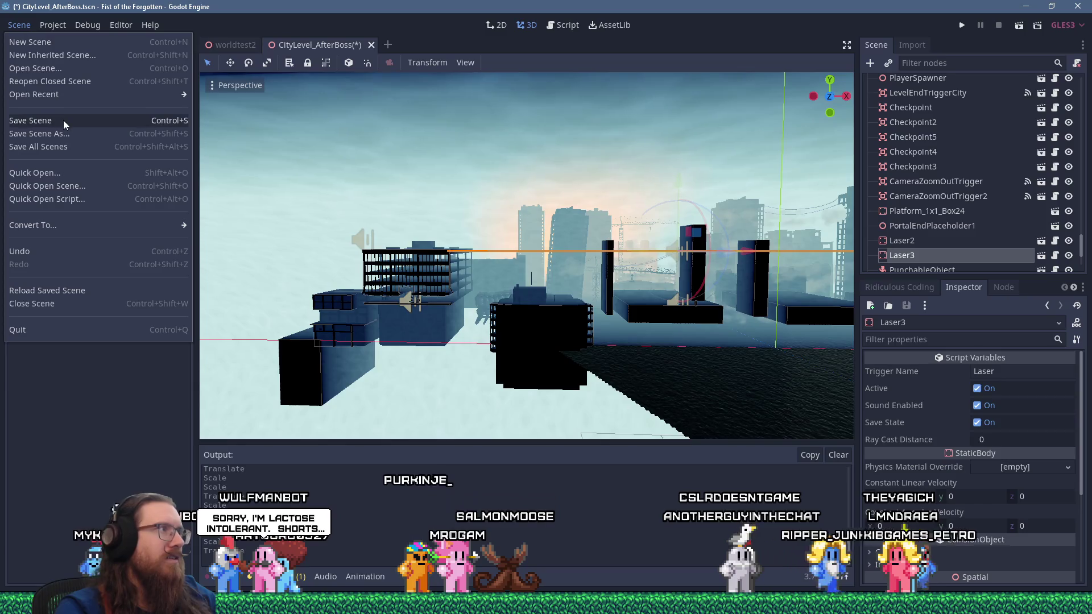
left_click(65, 120)
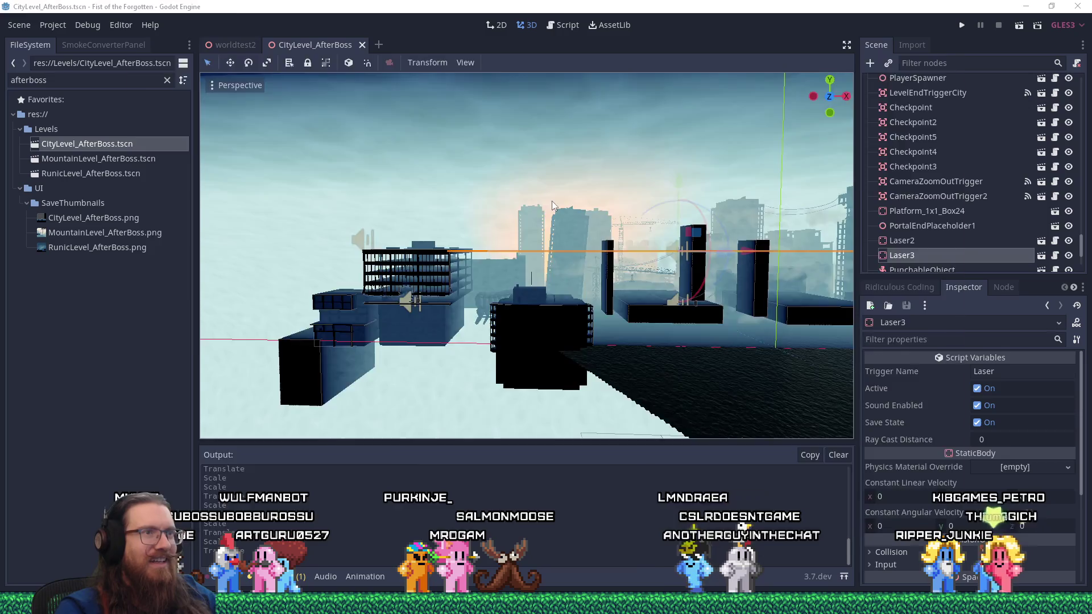
key("super")
key("Escape")
key("F5")
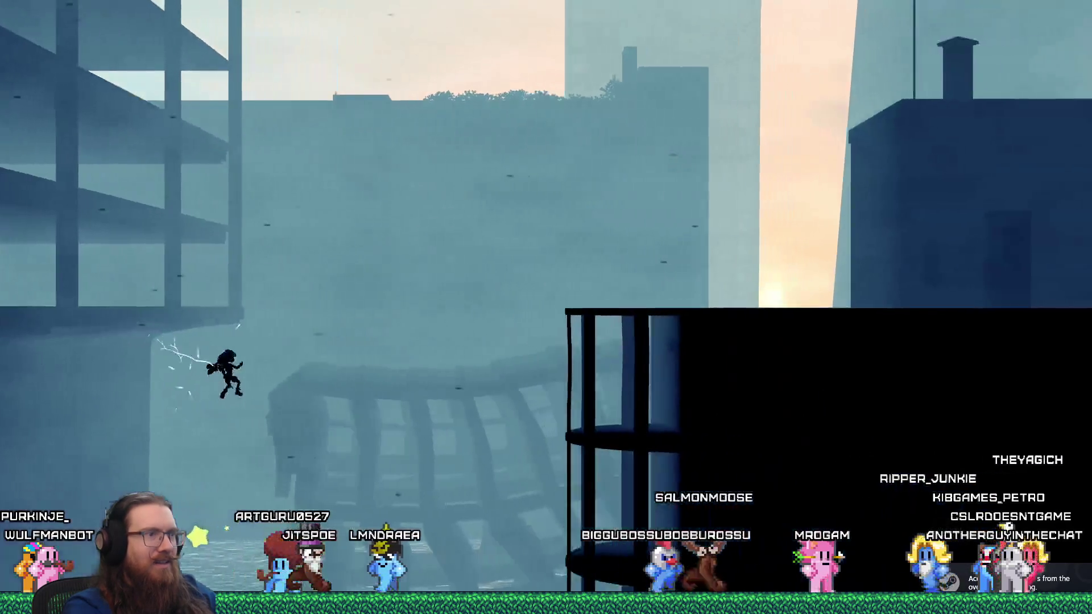
Run right, jump up the side of the dark tower, then run right along the lower rooftops.
key("Right")
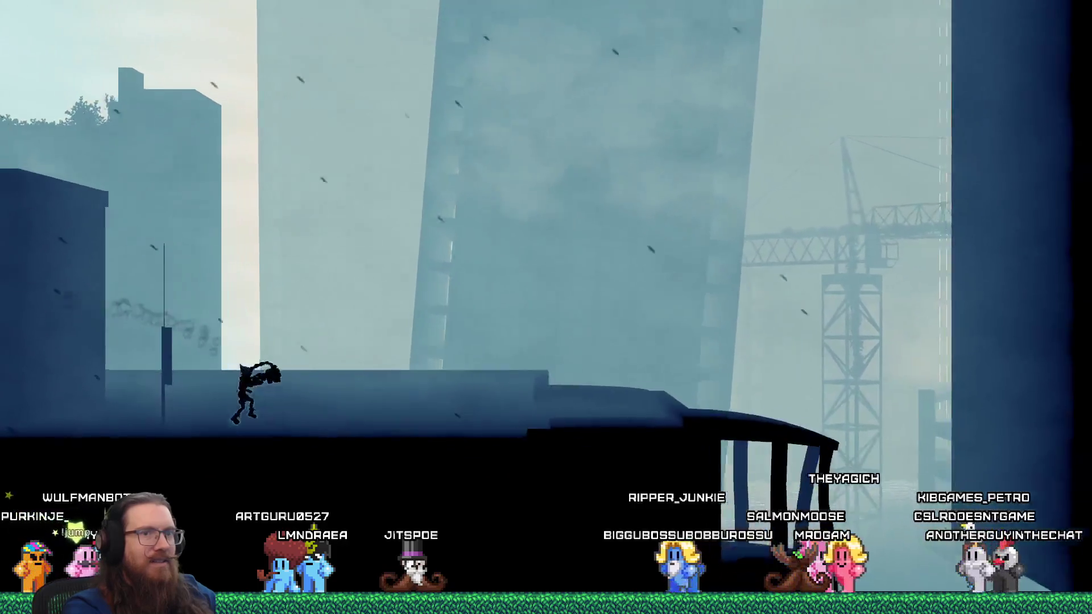
key("space")
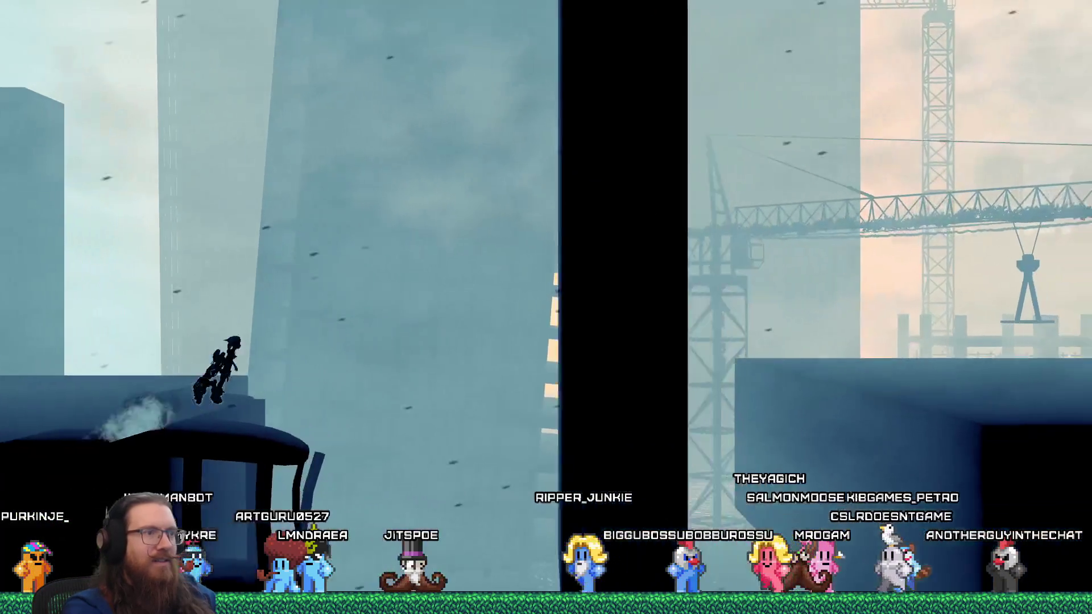
key("space")
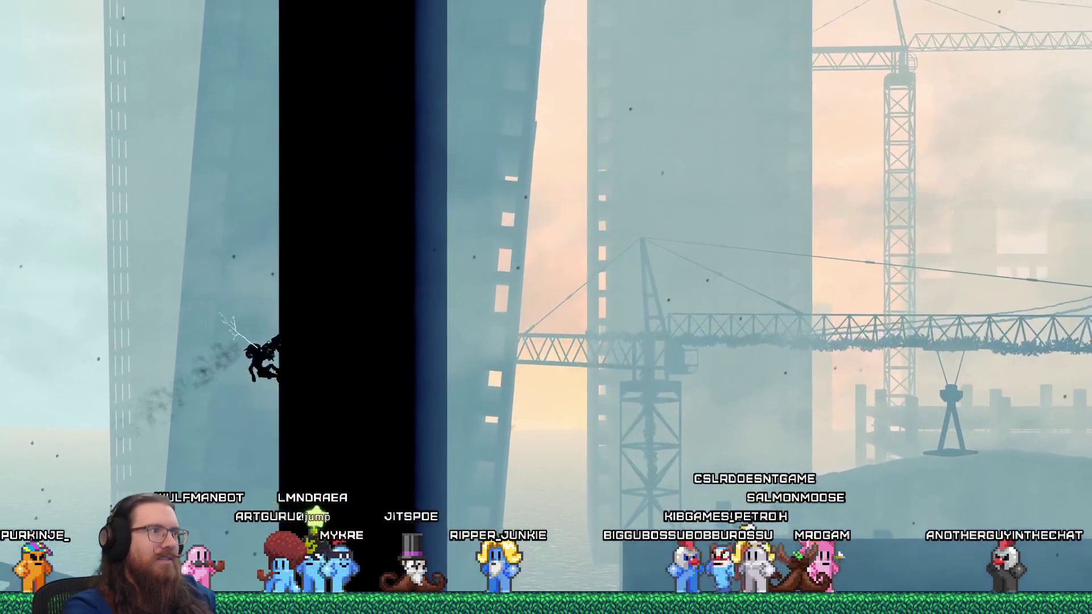
key("Left")
key("space")
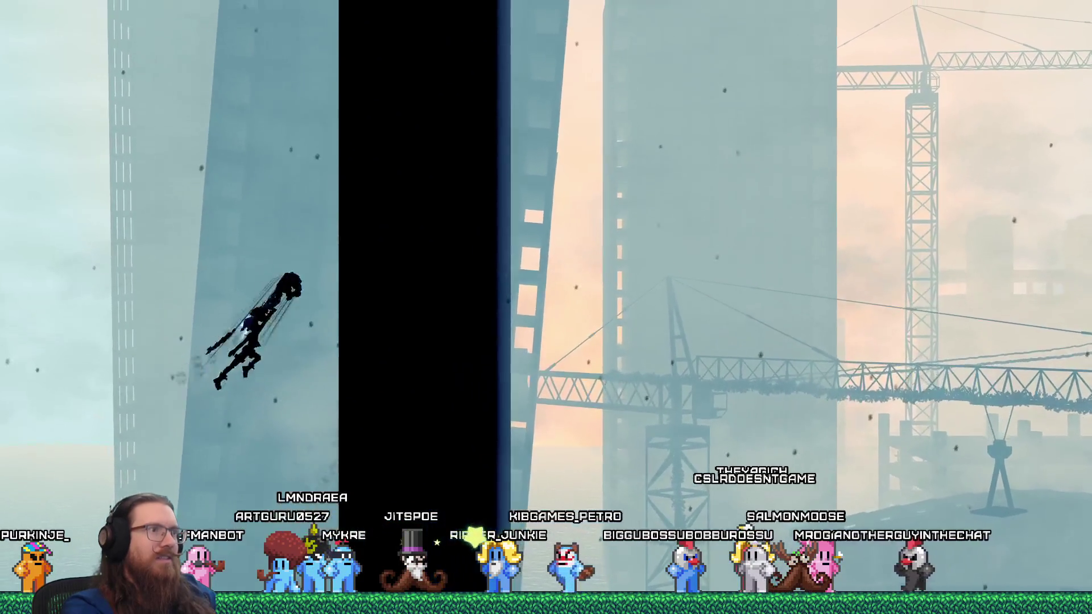
key("Right")
key("Right")
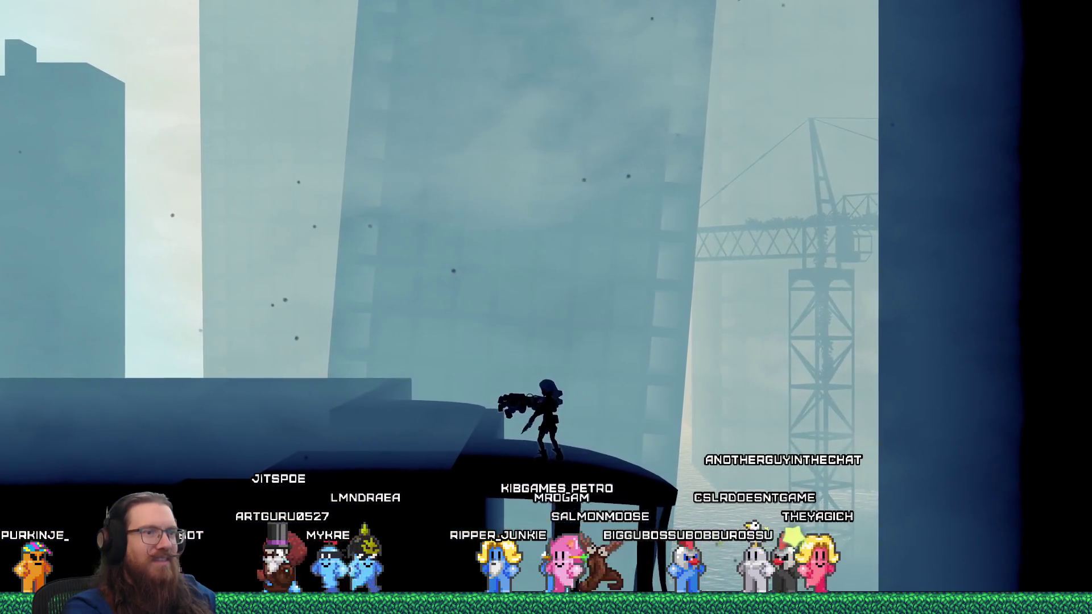
key("Right")
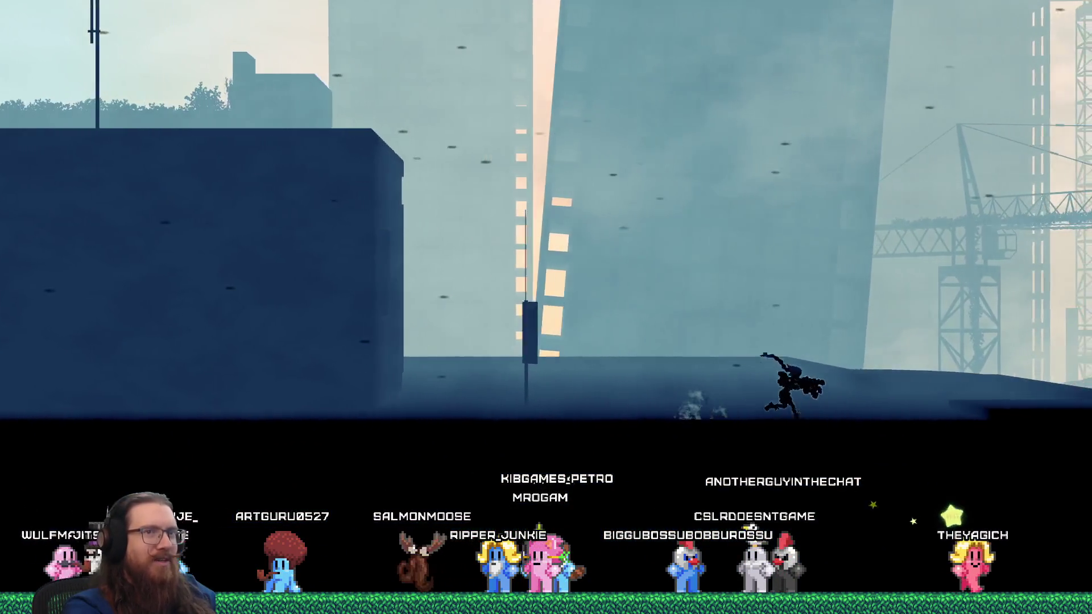
key("Right")
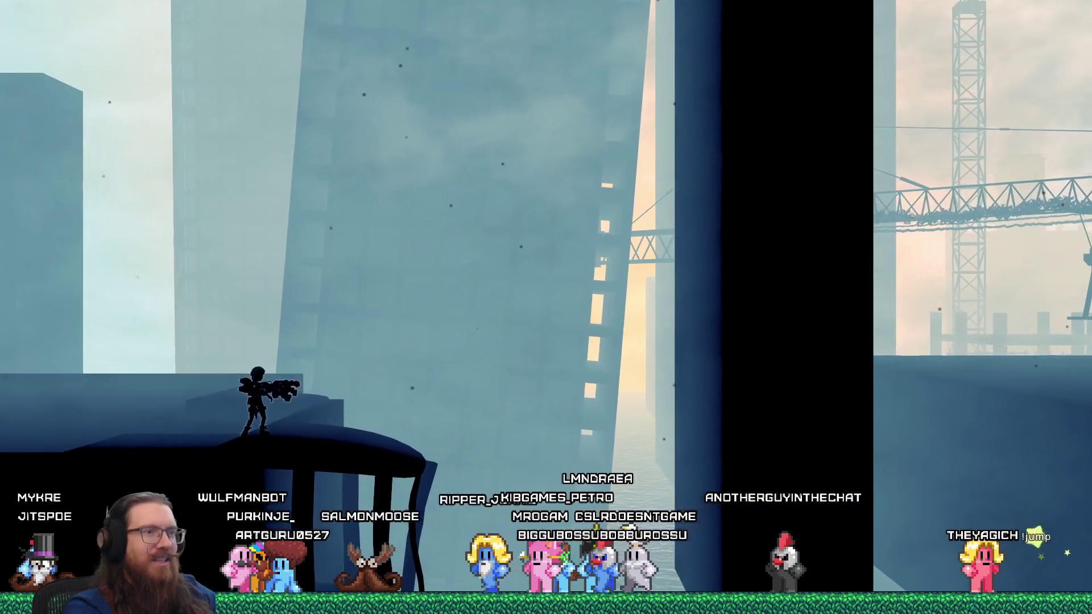
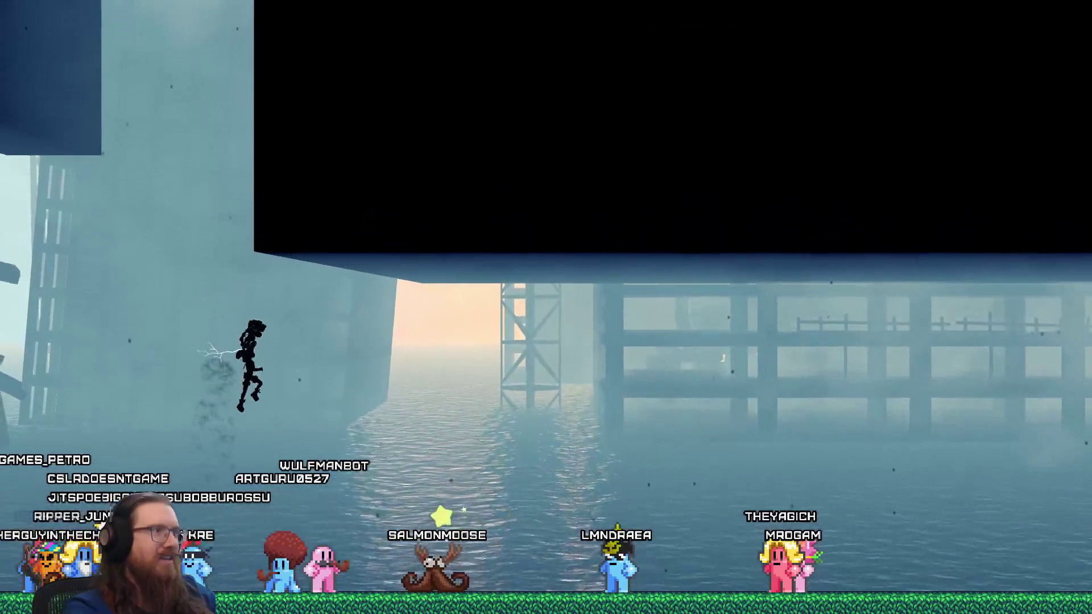
Quit the running city-level test with the developer console's q command.
key("grave")
type("q")
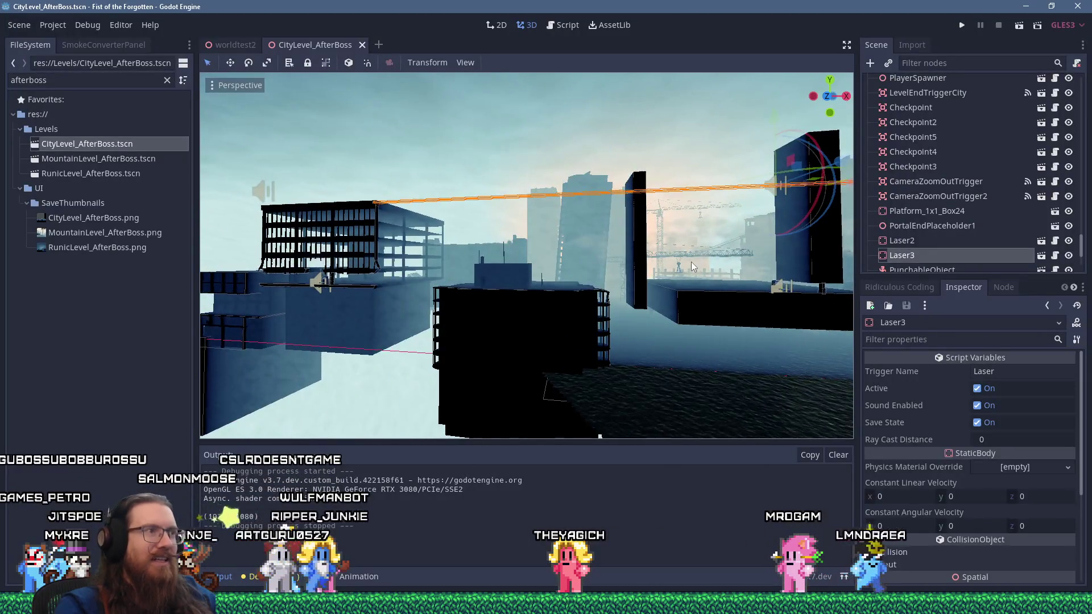
Orbit around the city buildings, then switch to the Script workspace to edit scripts.
mouse_move(595, 257)
left_mouse_down()
mouse_move(500, 250)
mouse_move(548, 264)
mouse_move(550, 293)
mouse_move(488, 251)
mouse_move(555, 261)
left_mouse_up()
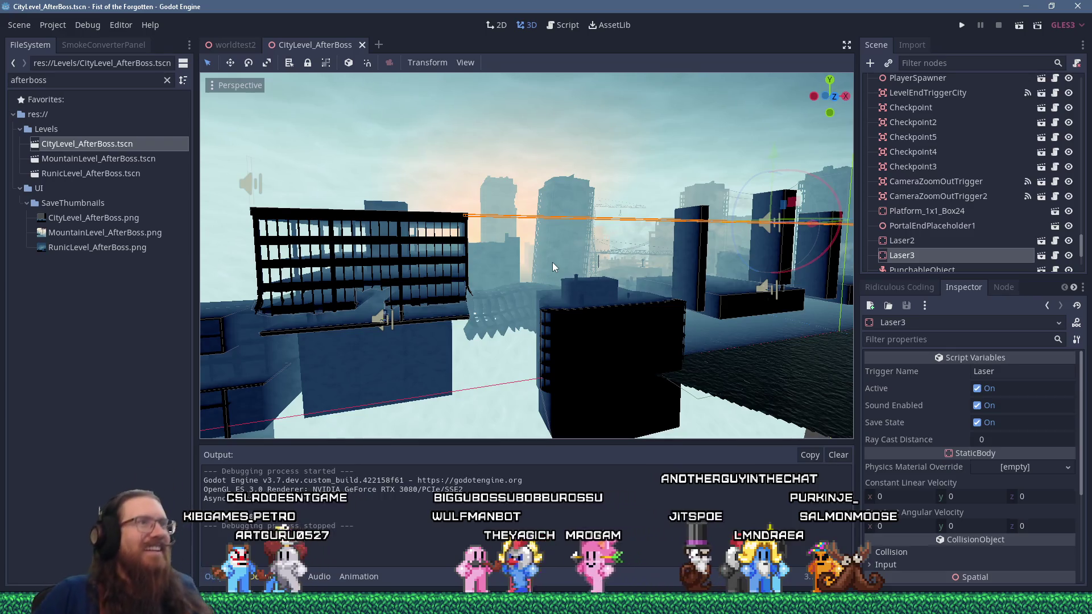
left_click(551, 26)
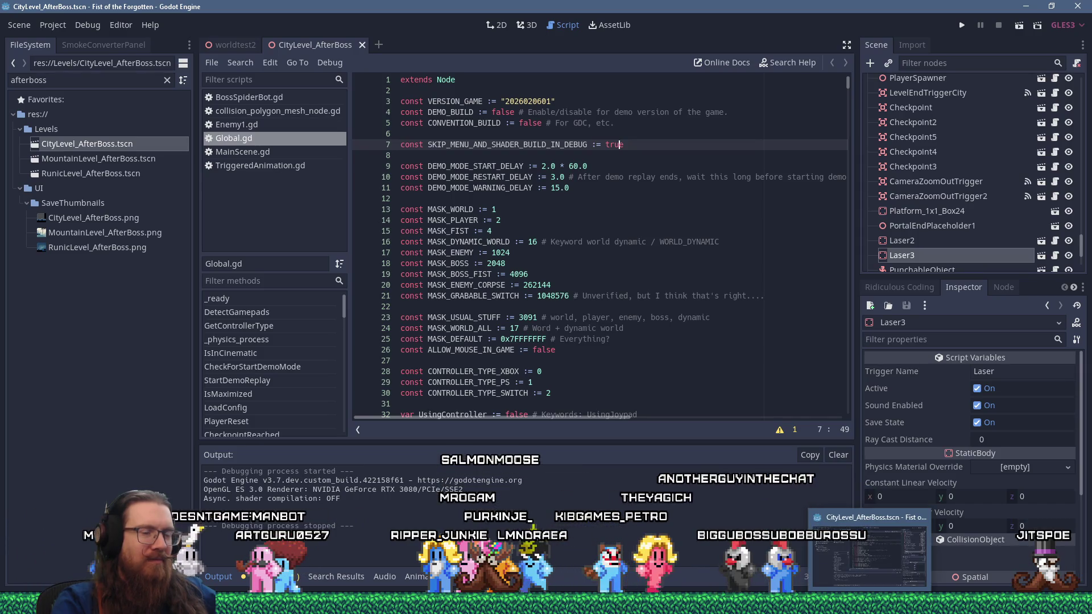
left_click(717, 318)
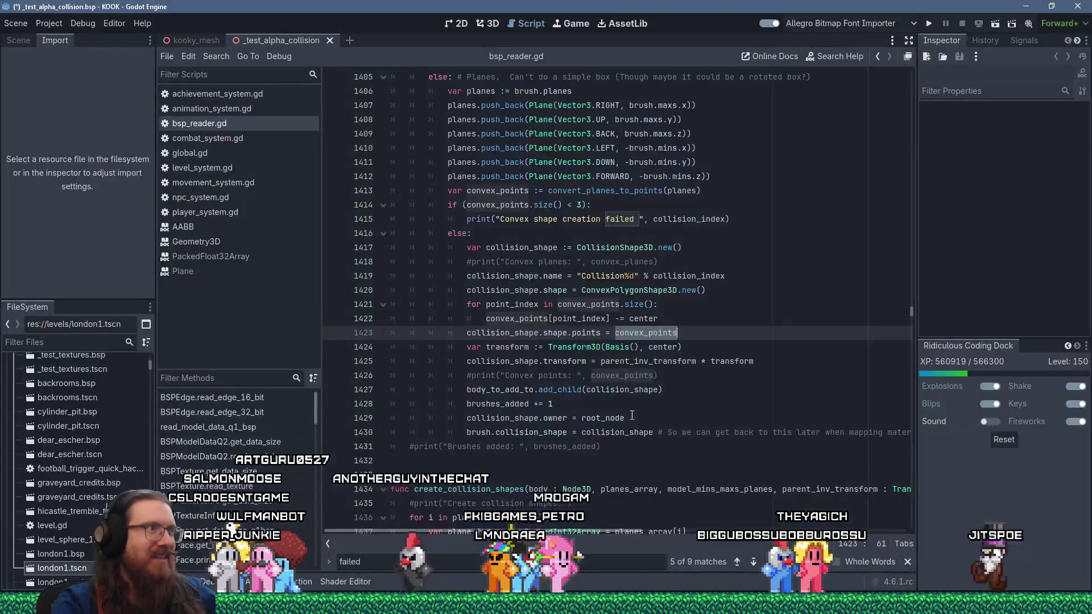
Search bsp_reader.gd for 'read_vector' to find the read_vector calls.
left_click(732, 305)
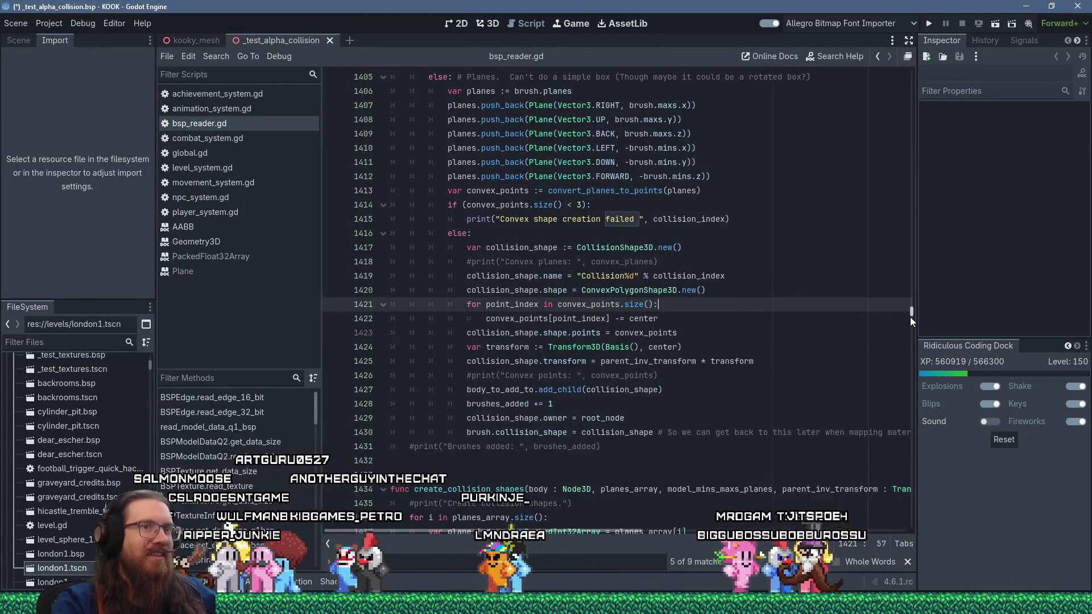
left_click_drag(910, 316, 904, 141)
left_click(820, 136)
key("ctrl+f")
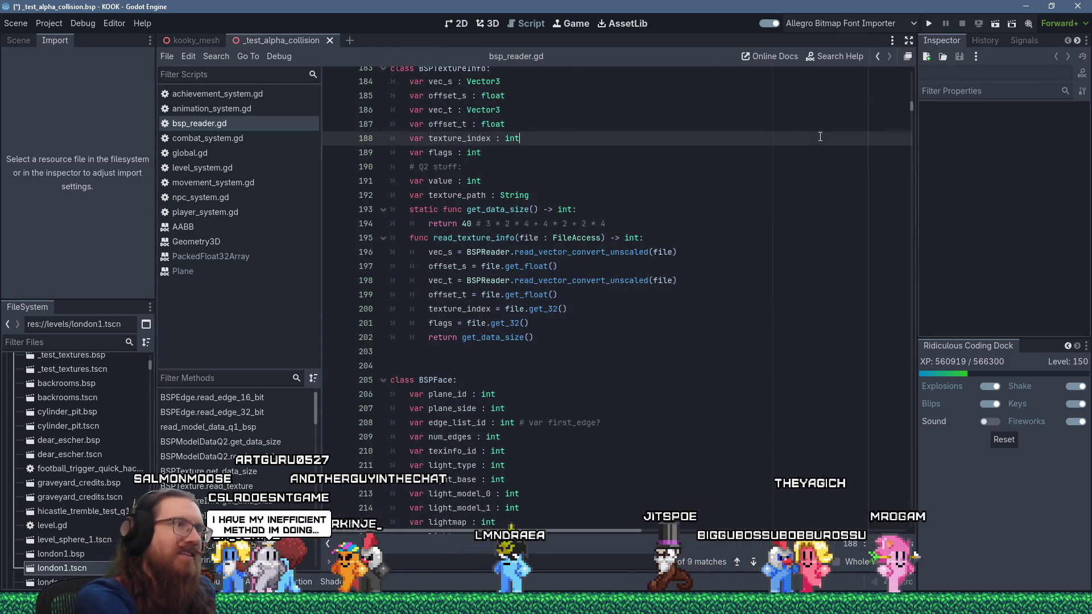
type("read_vector")
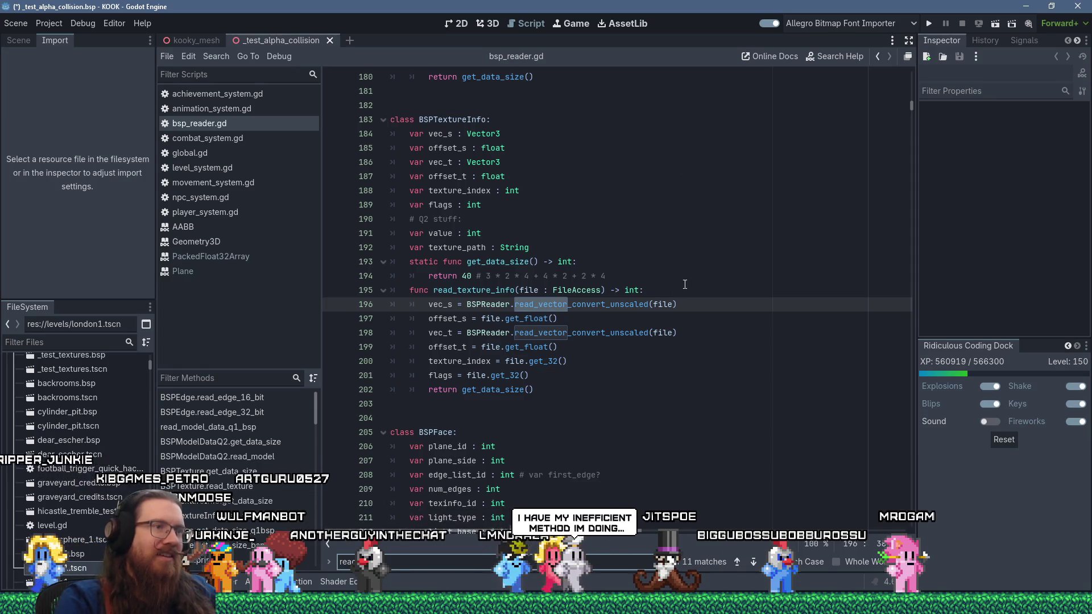
Jump to the read_vector_convert_unscaled definition at line 288.
left_click(621, 332)
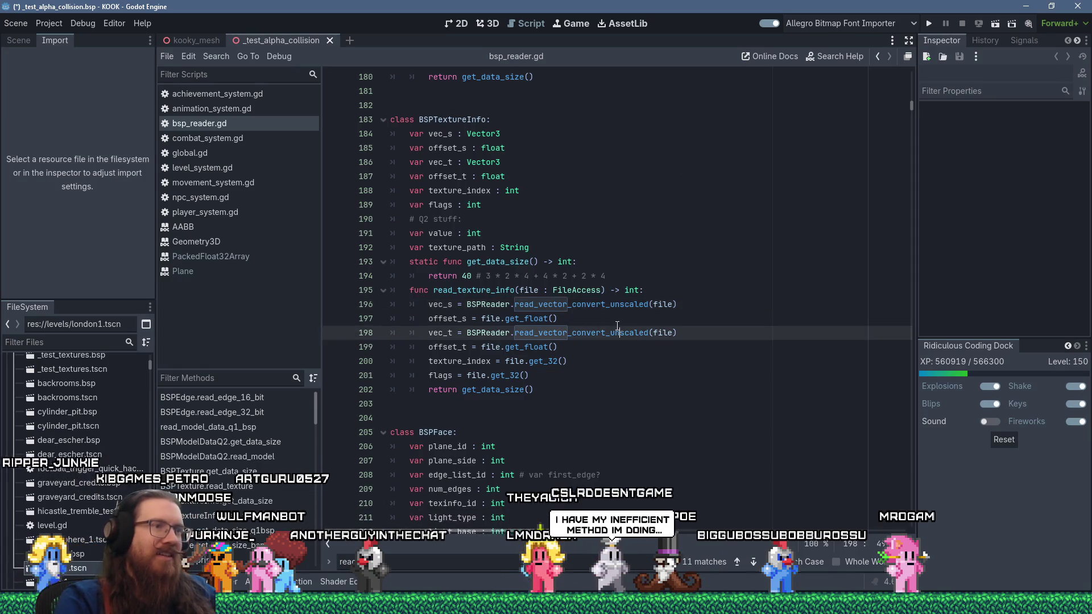
left_click_drag(516, 304, 606, 305)
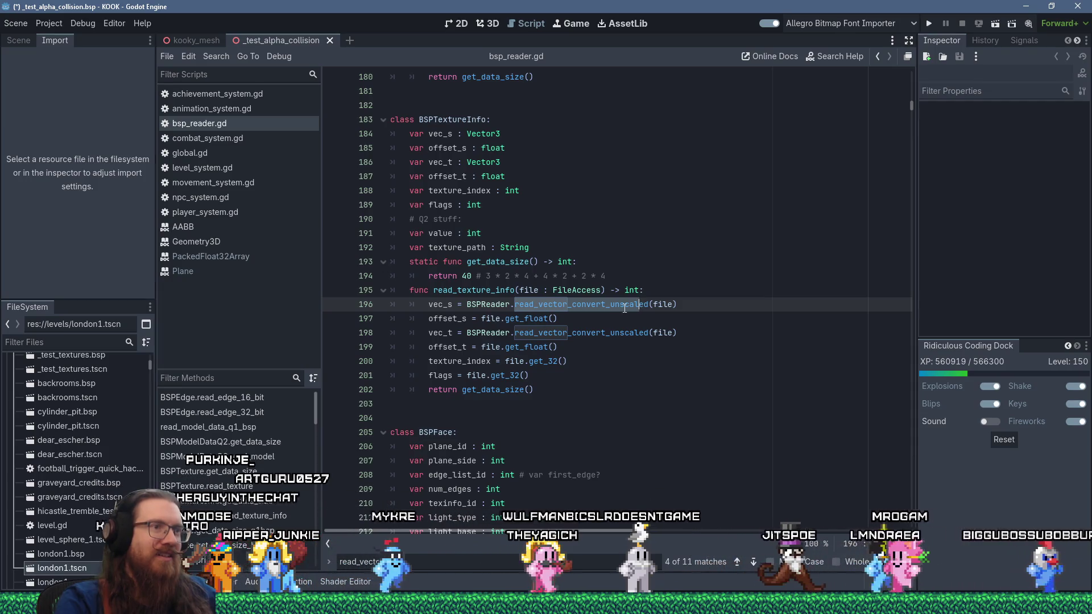
left_click(566, 306, "ctrl")
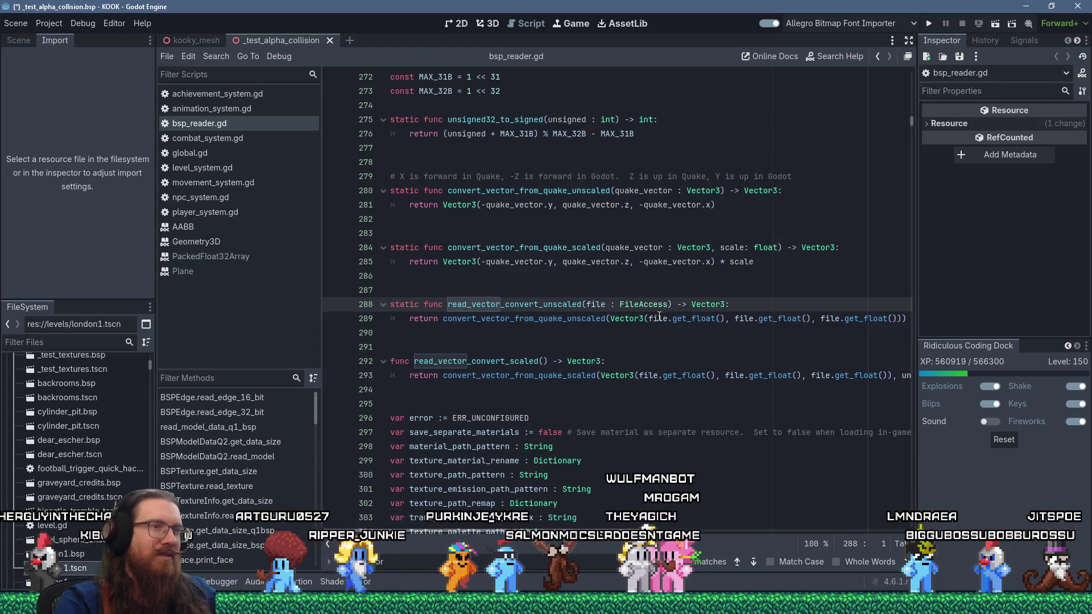
left_click(565, 321)
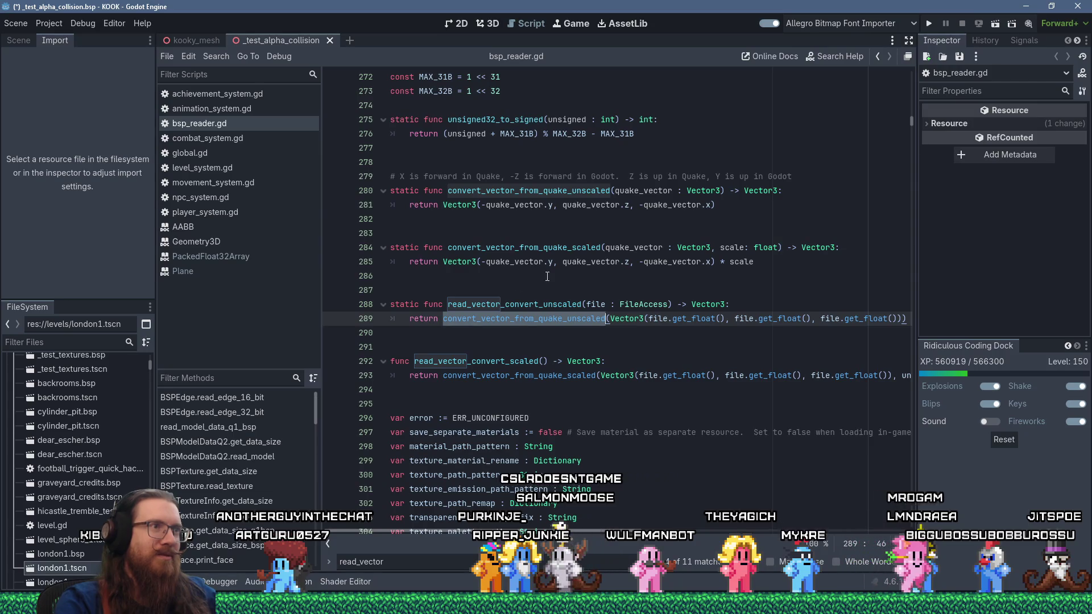
double_click(527, 377)
mouse_move(617, 370)
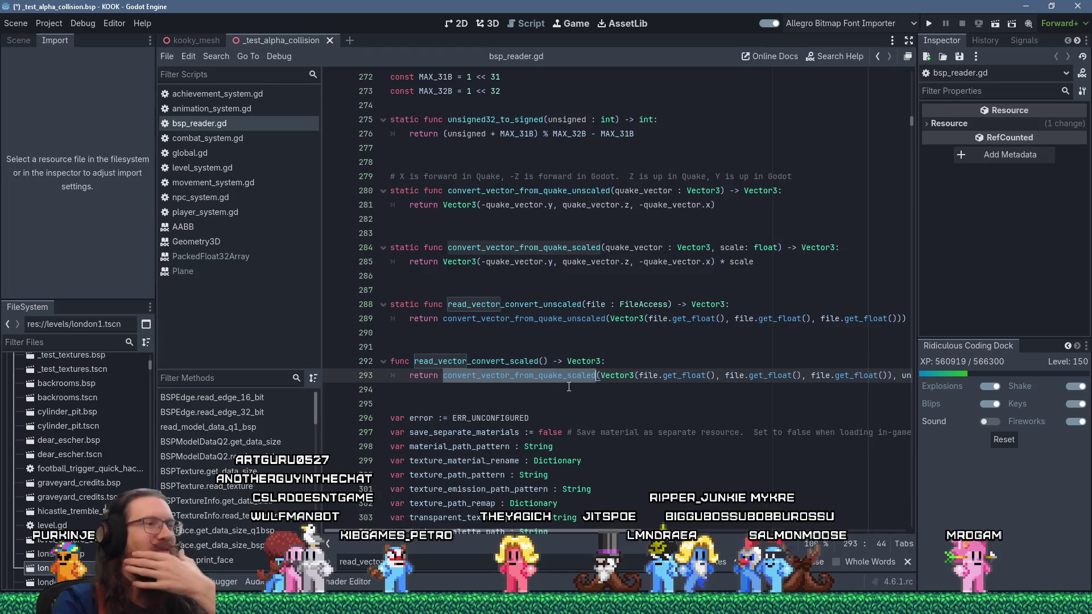
scroll(626, 398, "down", 3)
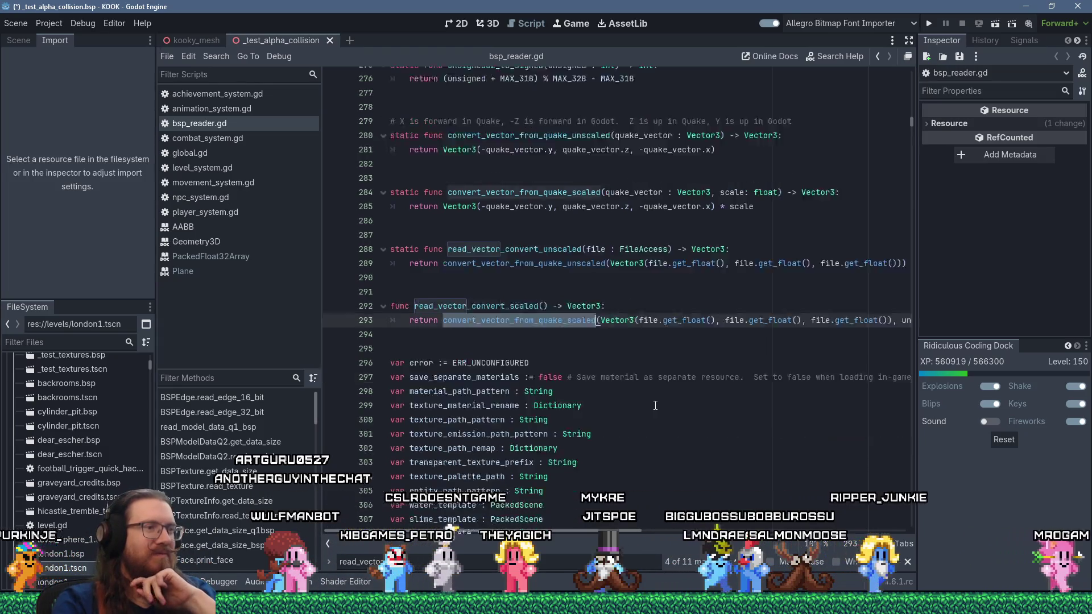
scroll(655, 405, "down", 4)
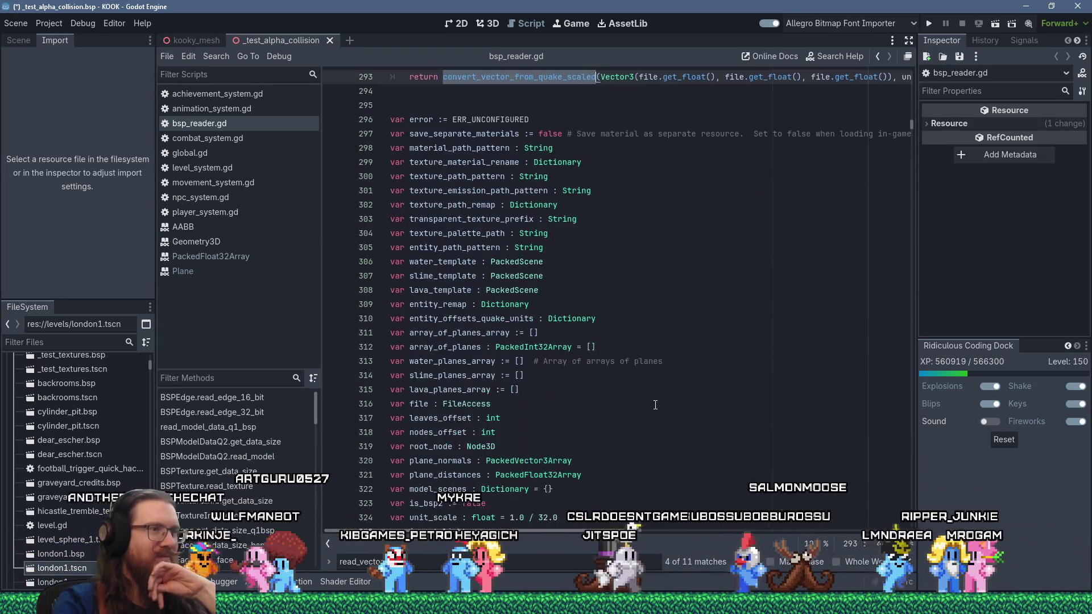
scroll(656, 405, "up", 4)
scroll(655, 405, "up", 3)
left_click(613, 342)
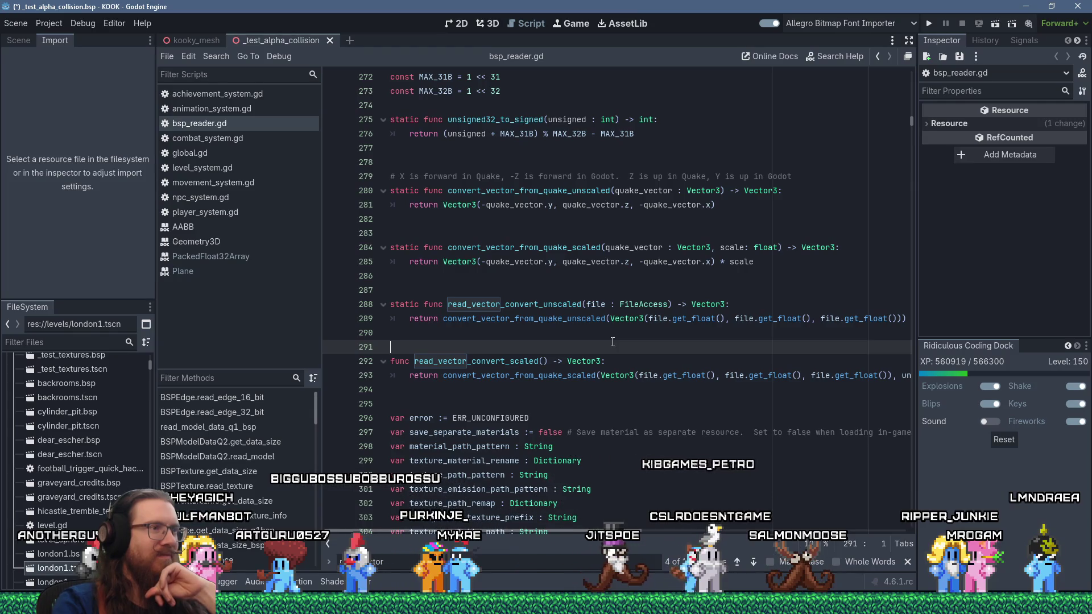
mouse_move(626, 530)
left_mouse_down()
mouse_move(704, 530)
mouse_move(605, 511)
left_mouse_up()
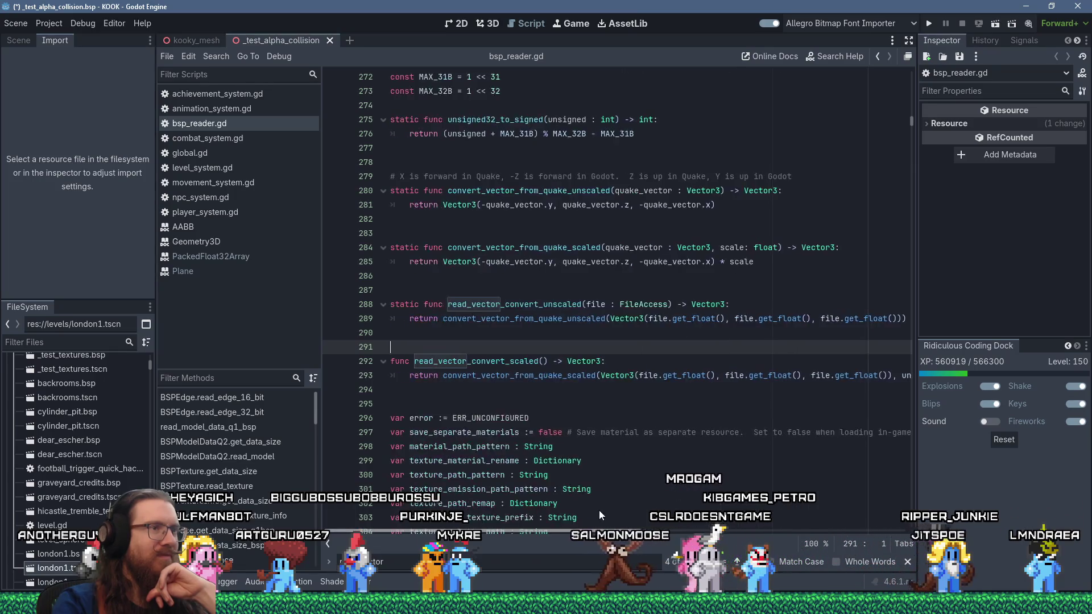
scroll(582, 482, "up", 1)
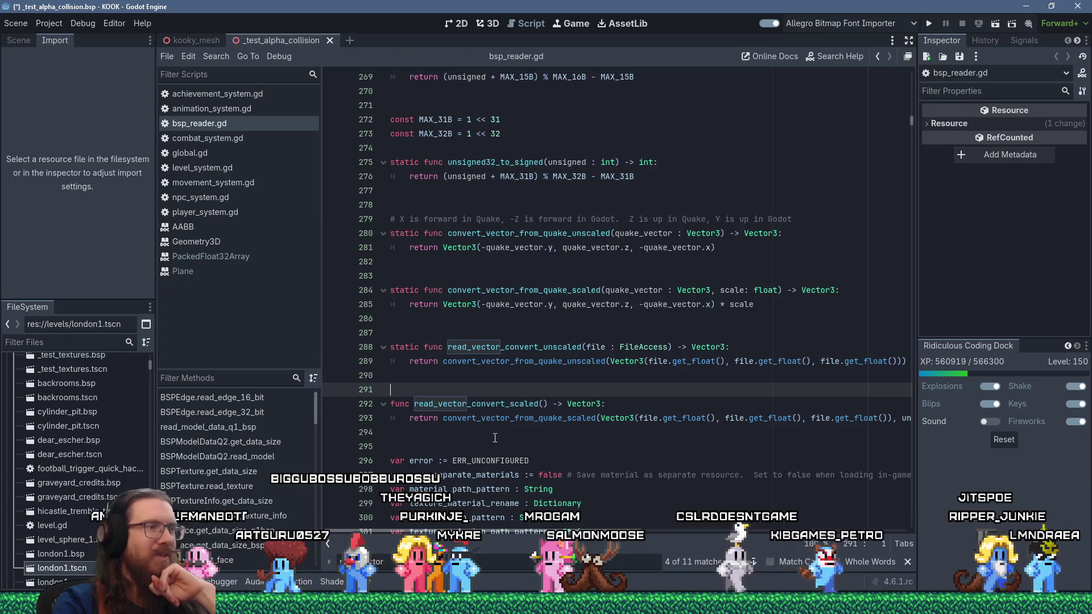
key("Down")
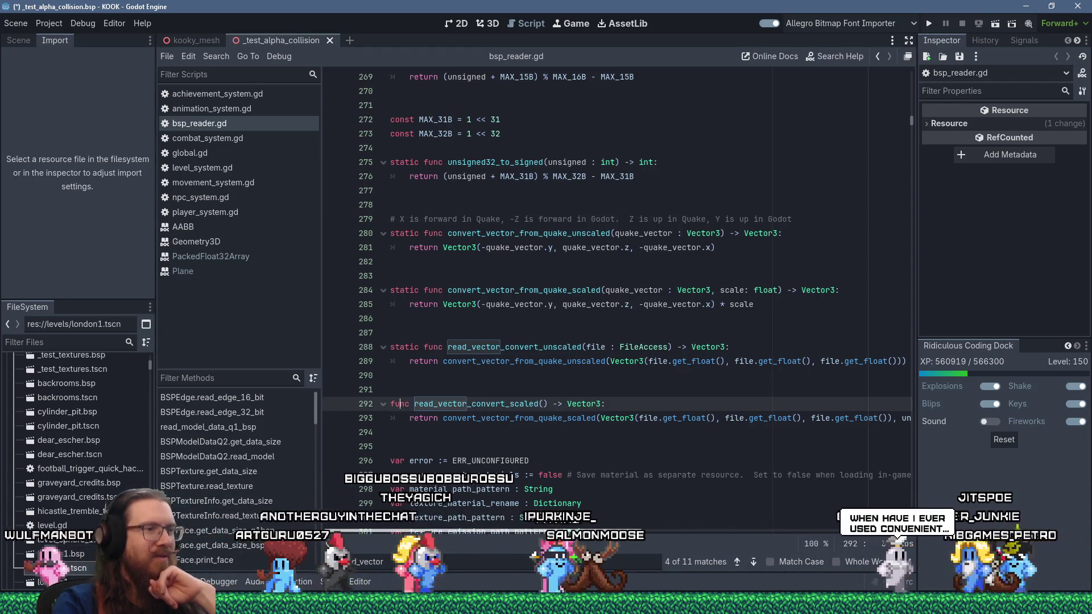
scroll(512, 427, "right", 5)
left_click(577, 419)
scroll(577, 419, "left", 5)
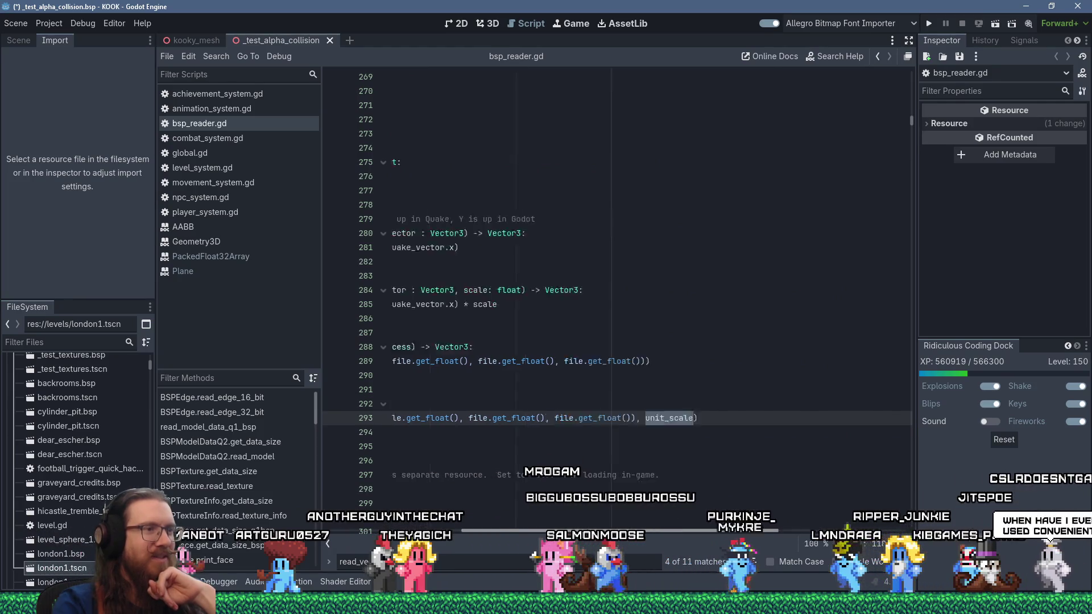
Leave the KOOK editor and switch back to the Fist of the Forgotten window with Global.gd.
left_click(483, 437)
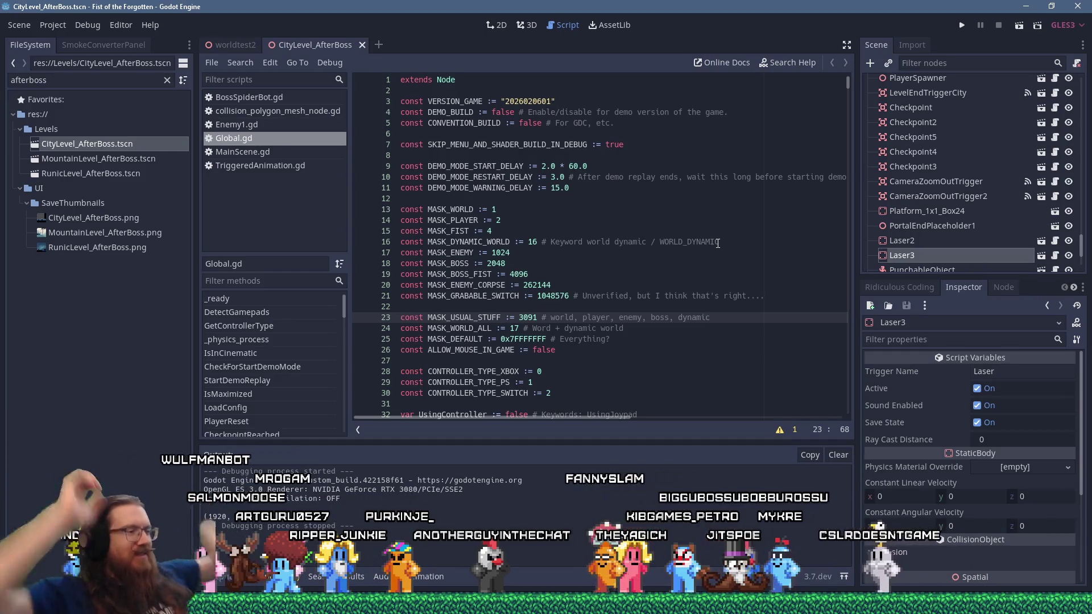
key("alt+Tab")
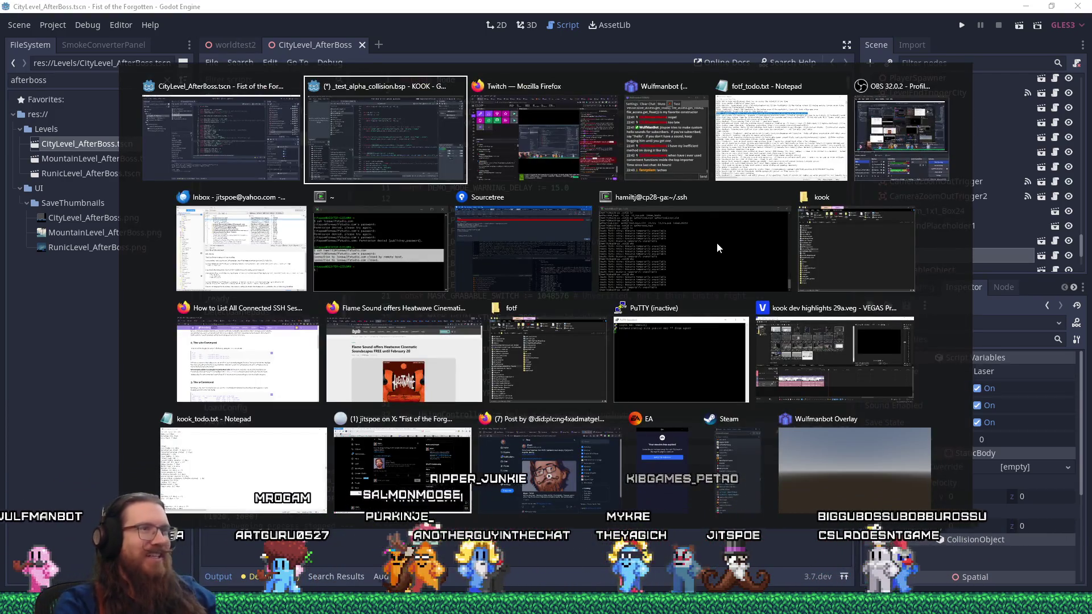
Move the infinite-climb-over-city-buildings line to the end of fotf_todo.txt.
left_click(781, 123)
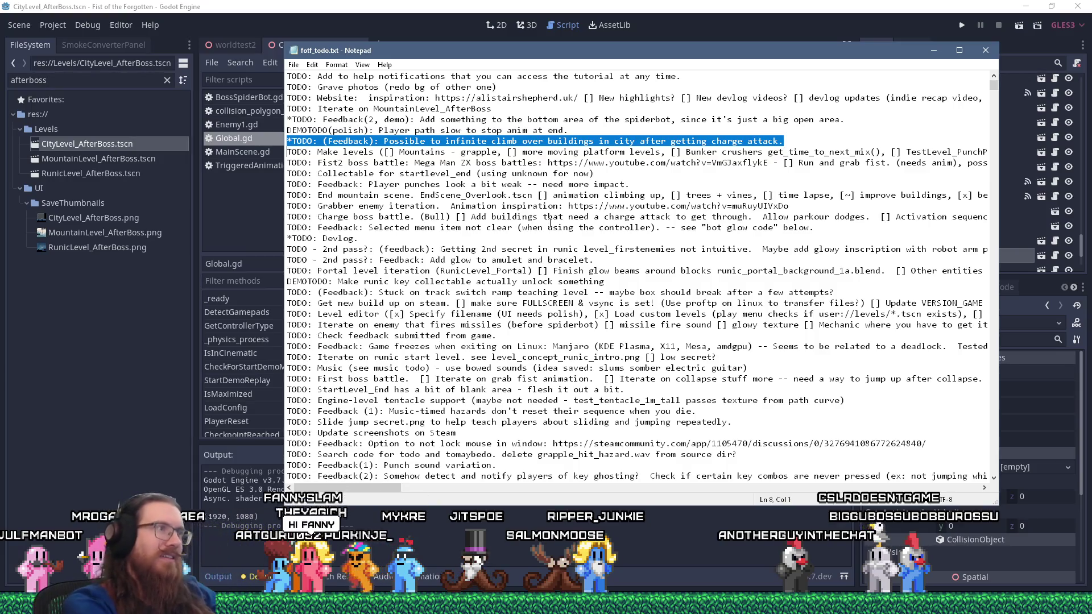
key("ctrl+x")
key("ctrl+End")
key("Return")
key("ctrl+v")
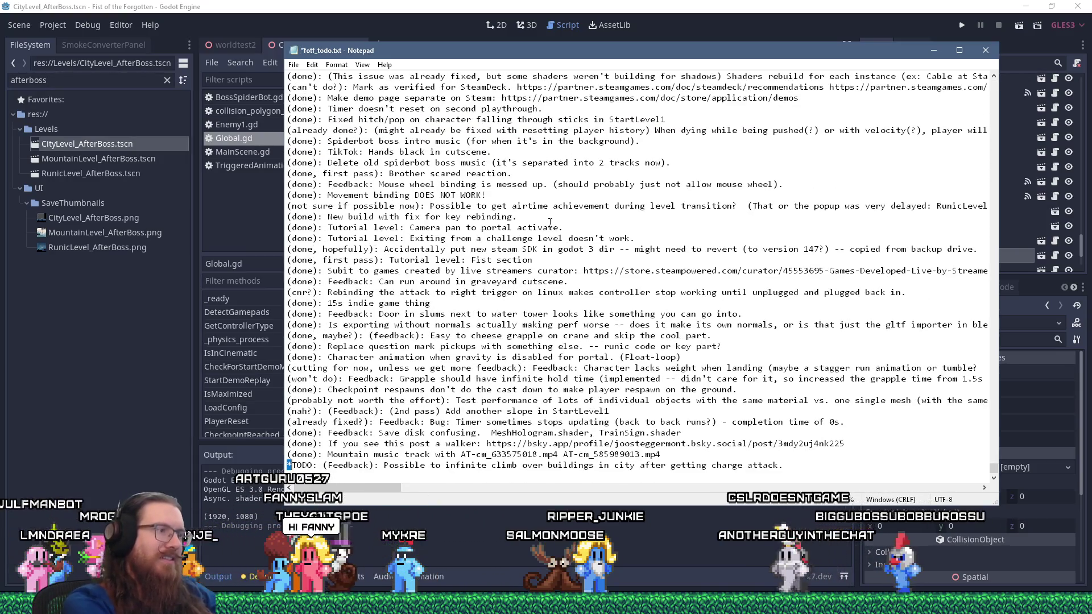
Replace that line's *TODO marker with (done) and save the file.
key("Home")
key("shift+Right")
key("shift+Right")
key("shift+Right")
type("(d")
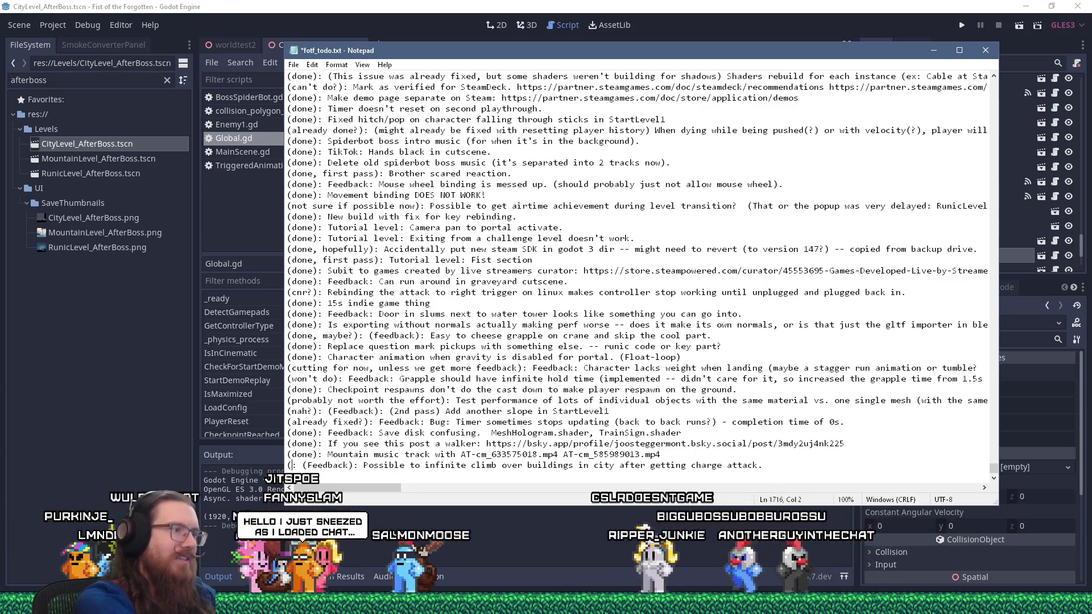
type("one)")
key("ctrl+s")
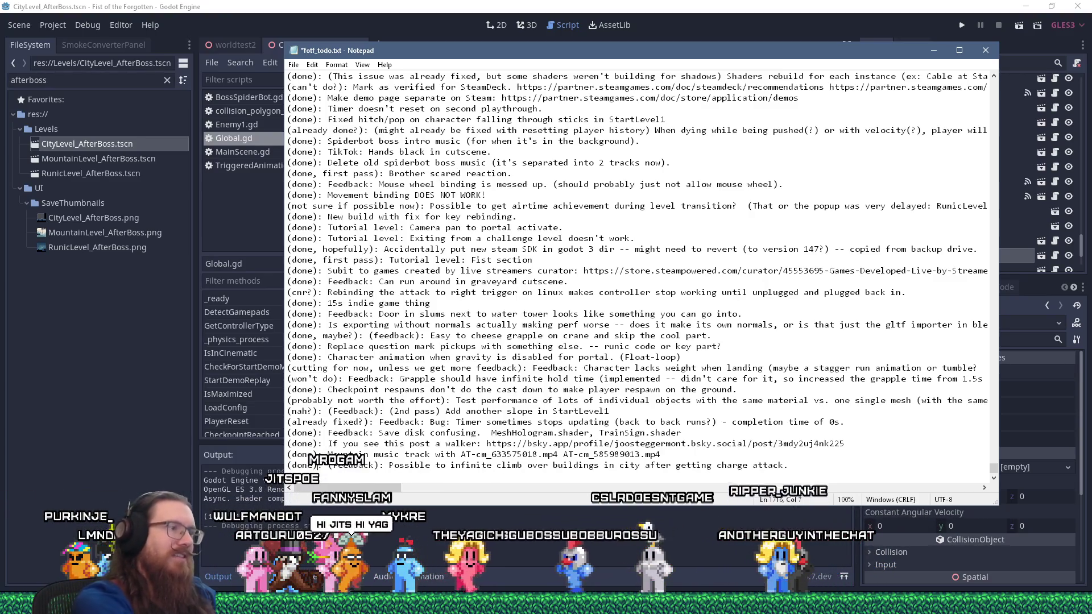
key("ctrl+Home")
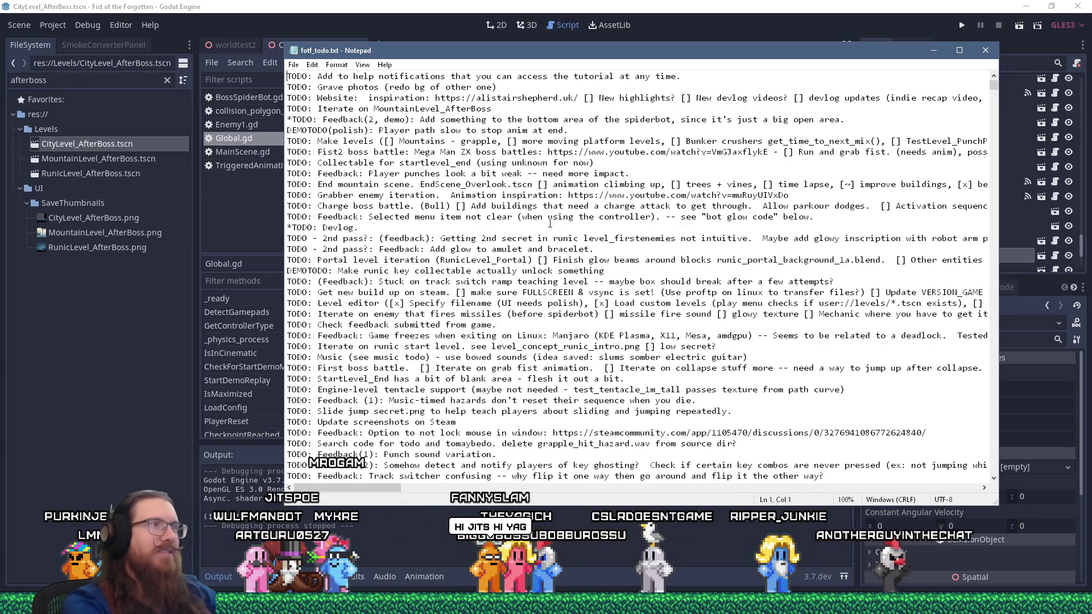